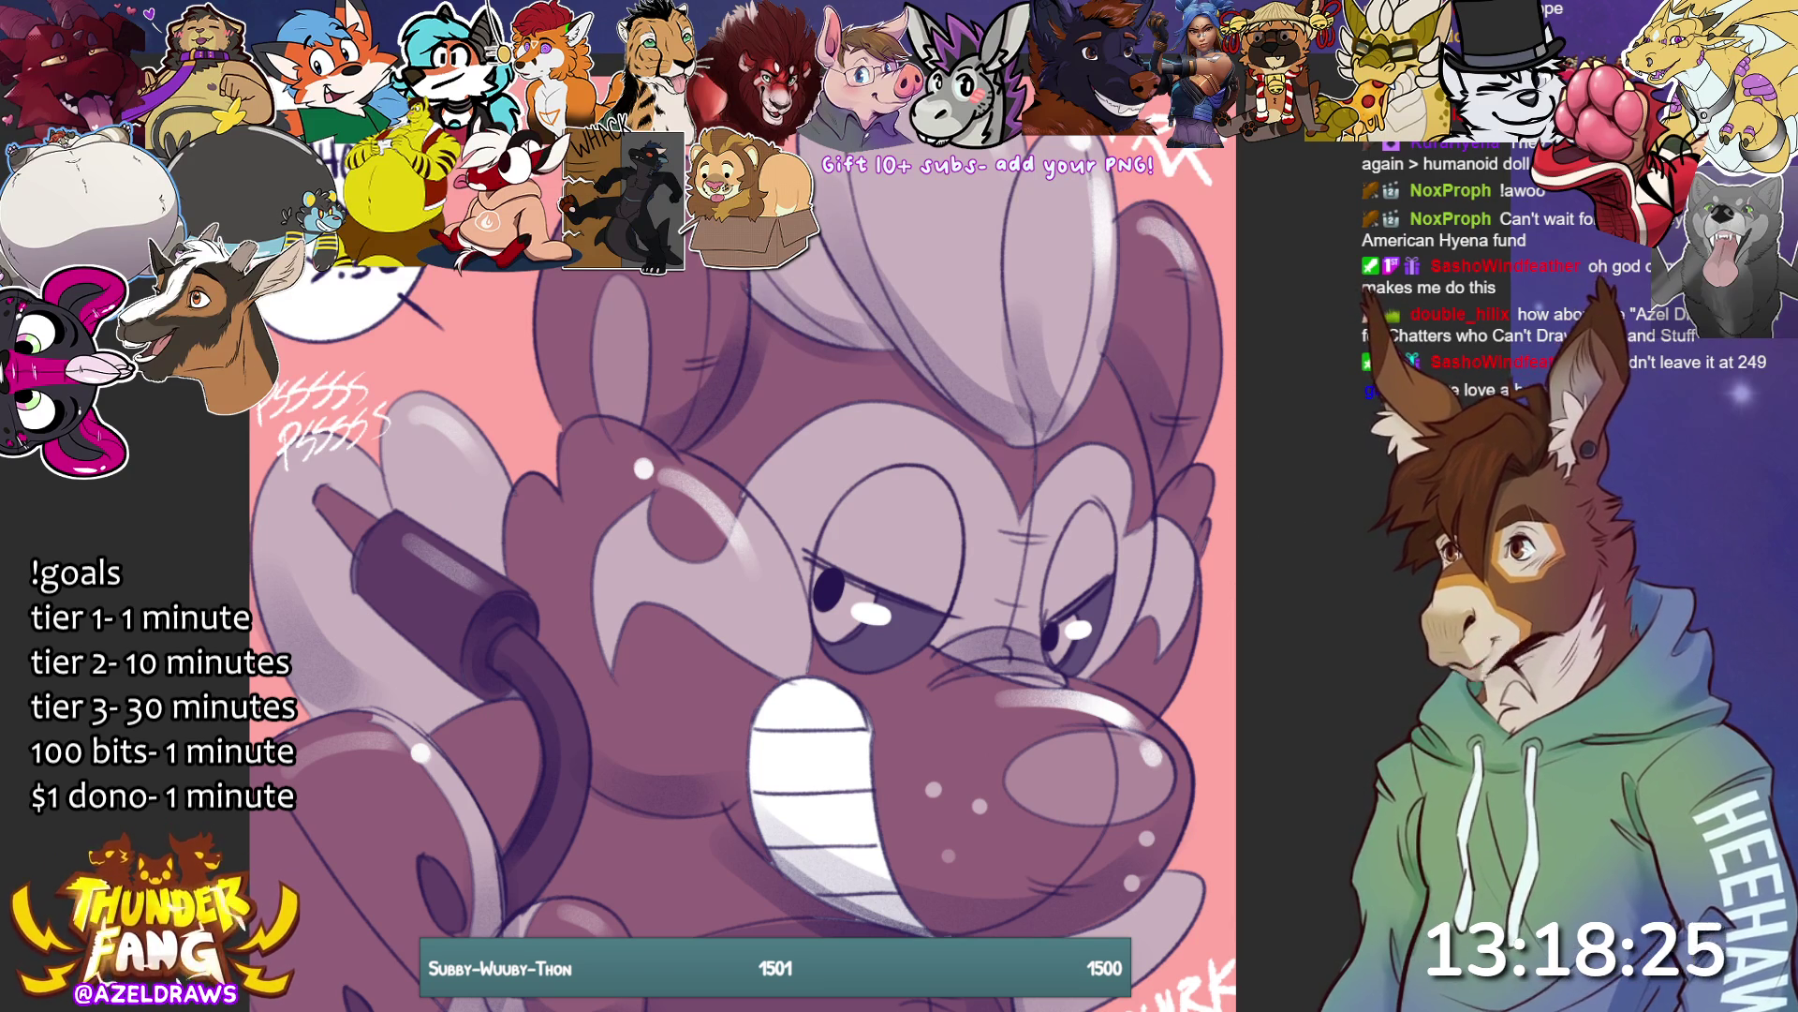
# - Fit the whole balloon-pony artwork in the window, then zoom in slightly
pyautogui.hotkey('ctrl', '0')
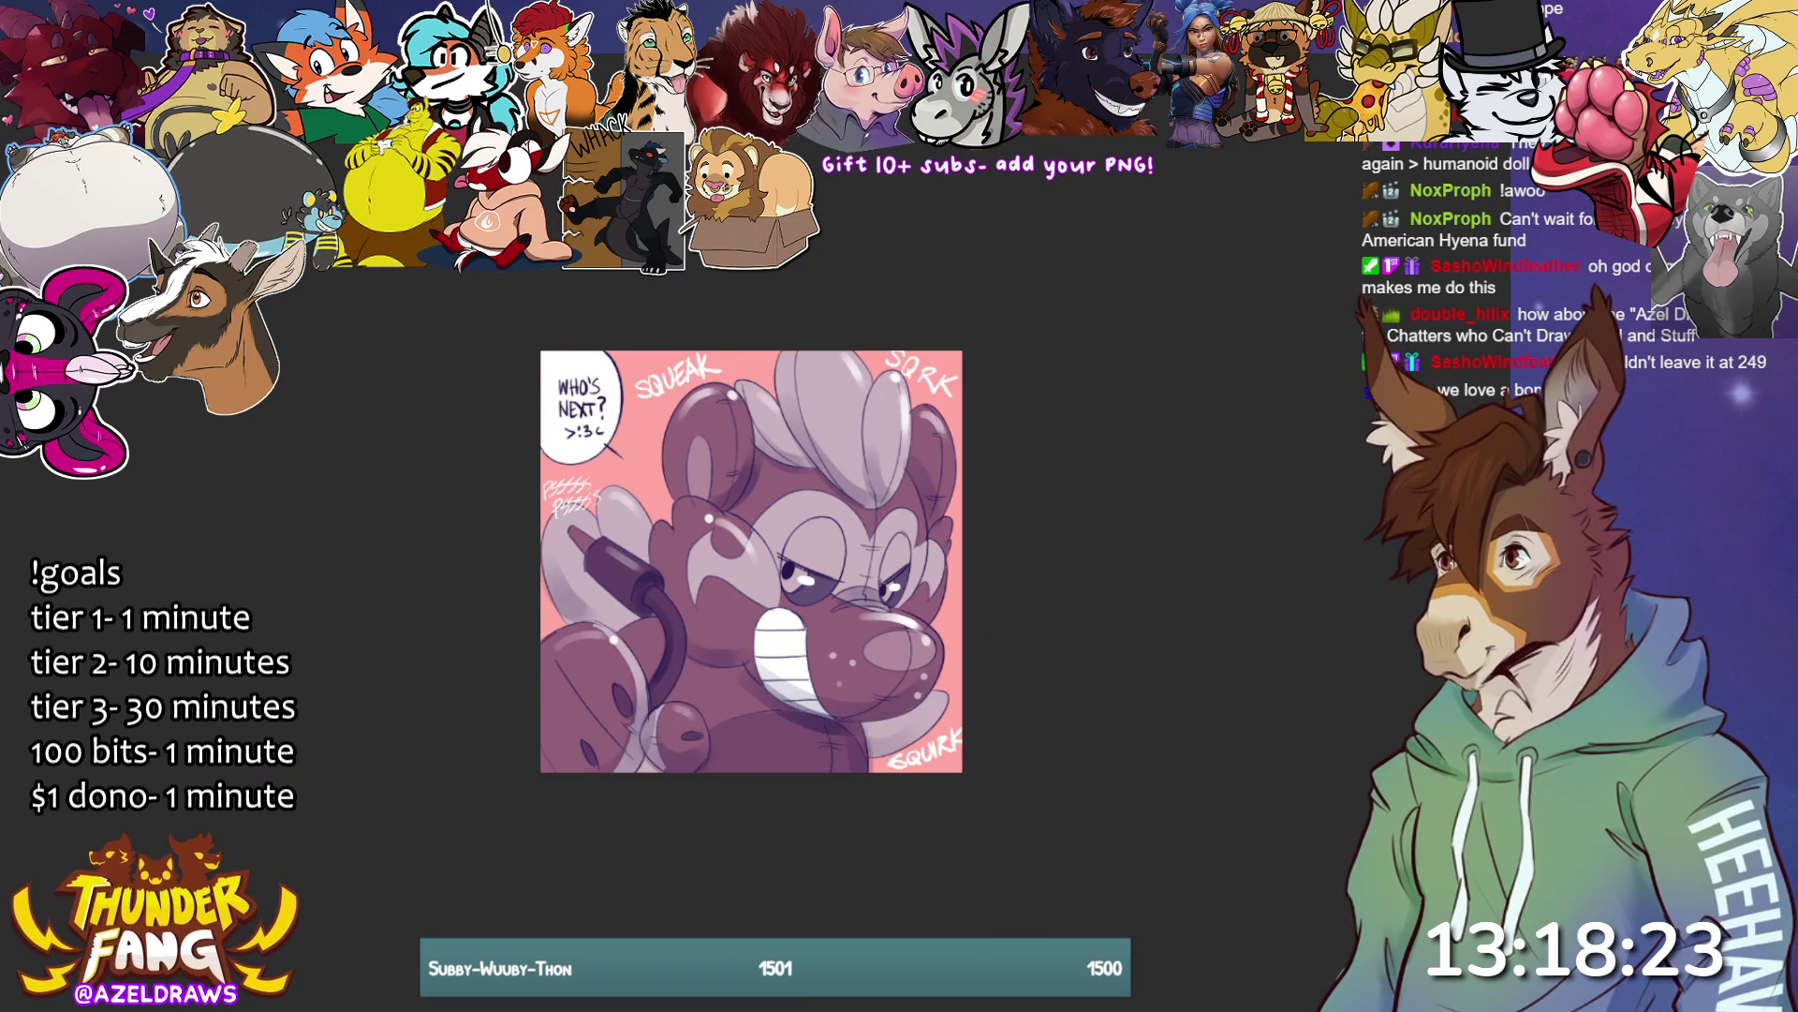
pyautogui.hotkey('ctrl', '+')
pyautogui.scroll(1, 750, 566)
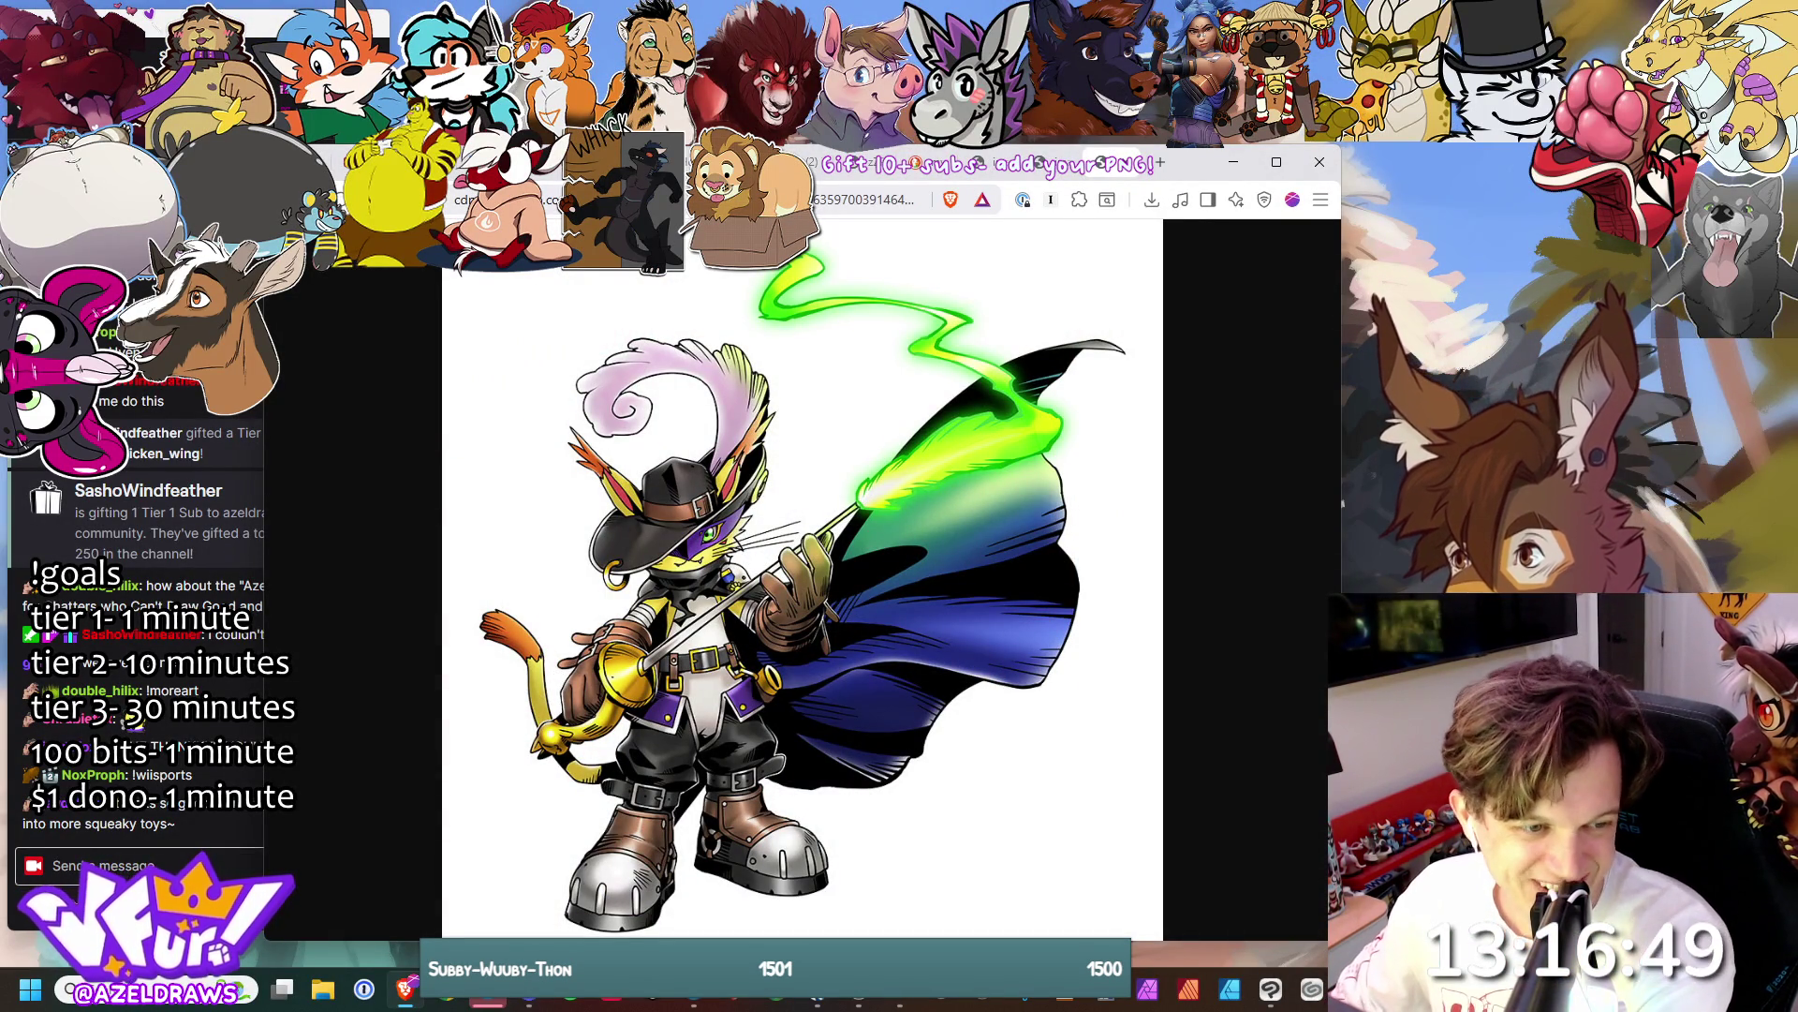
# - Bring the stream chat forward, then return to the art program's new blank grey canvas
pyautogui.hotkey('alt', 'Tab')
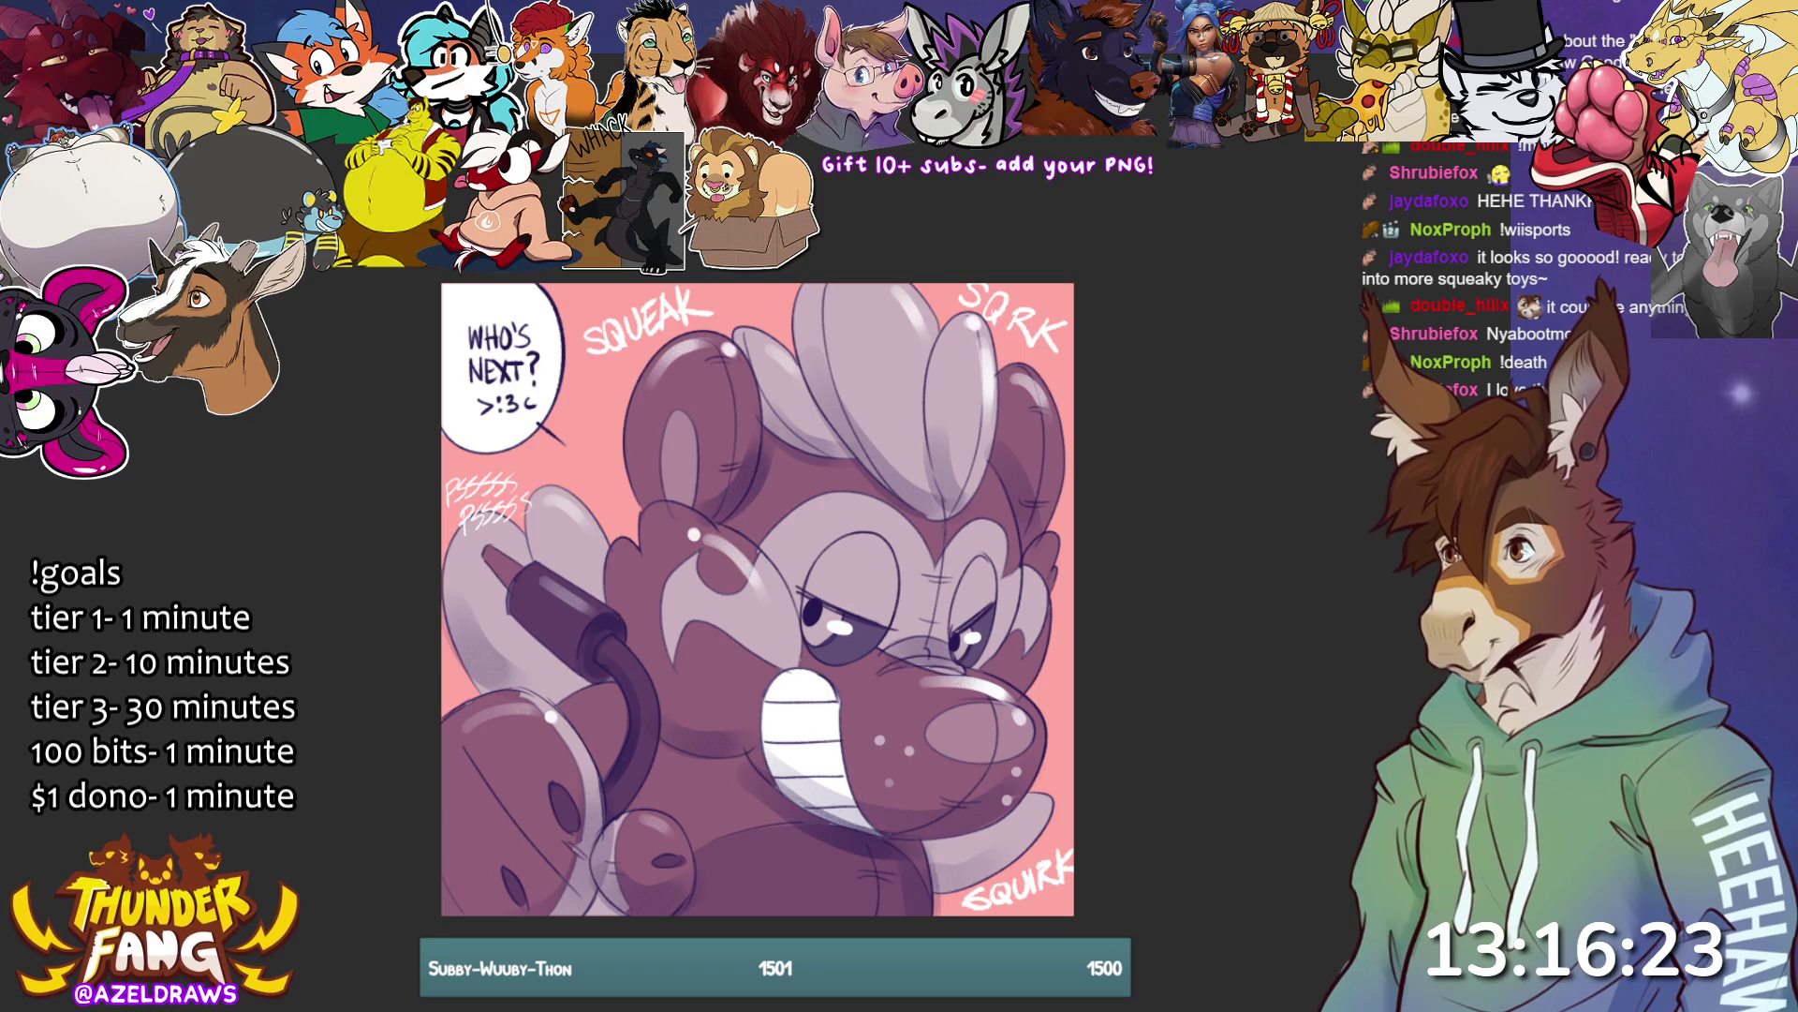
pyautogui.hotkey('alt', 'Tab')
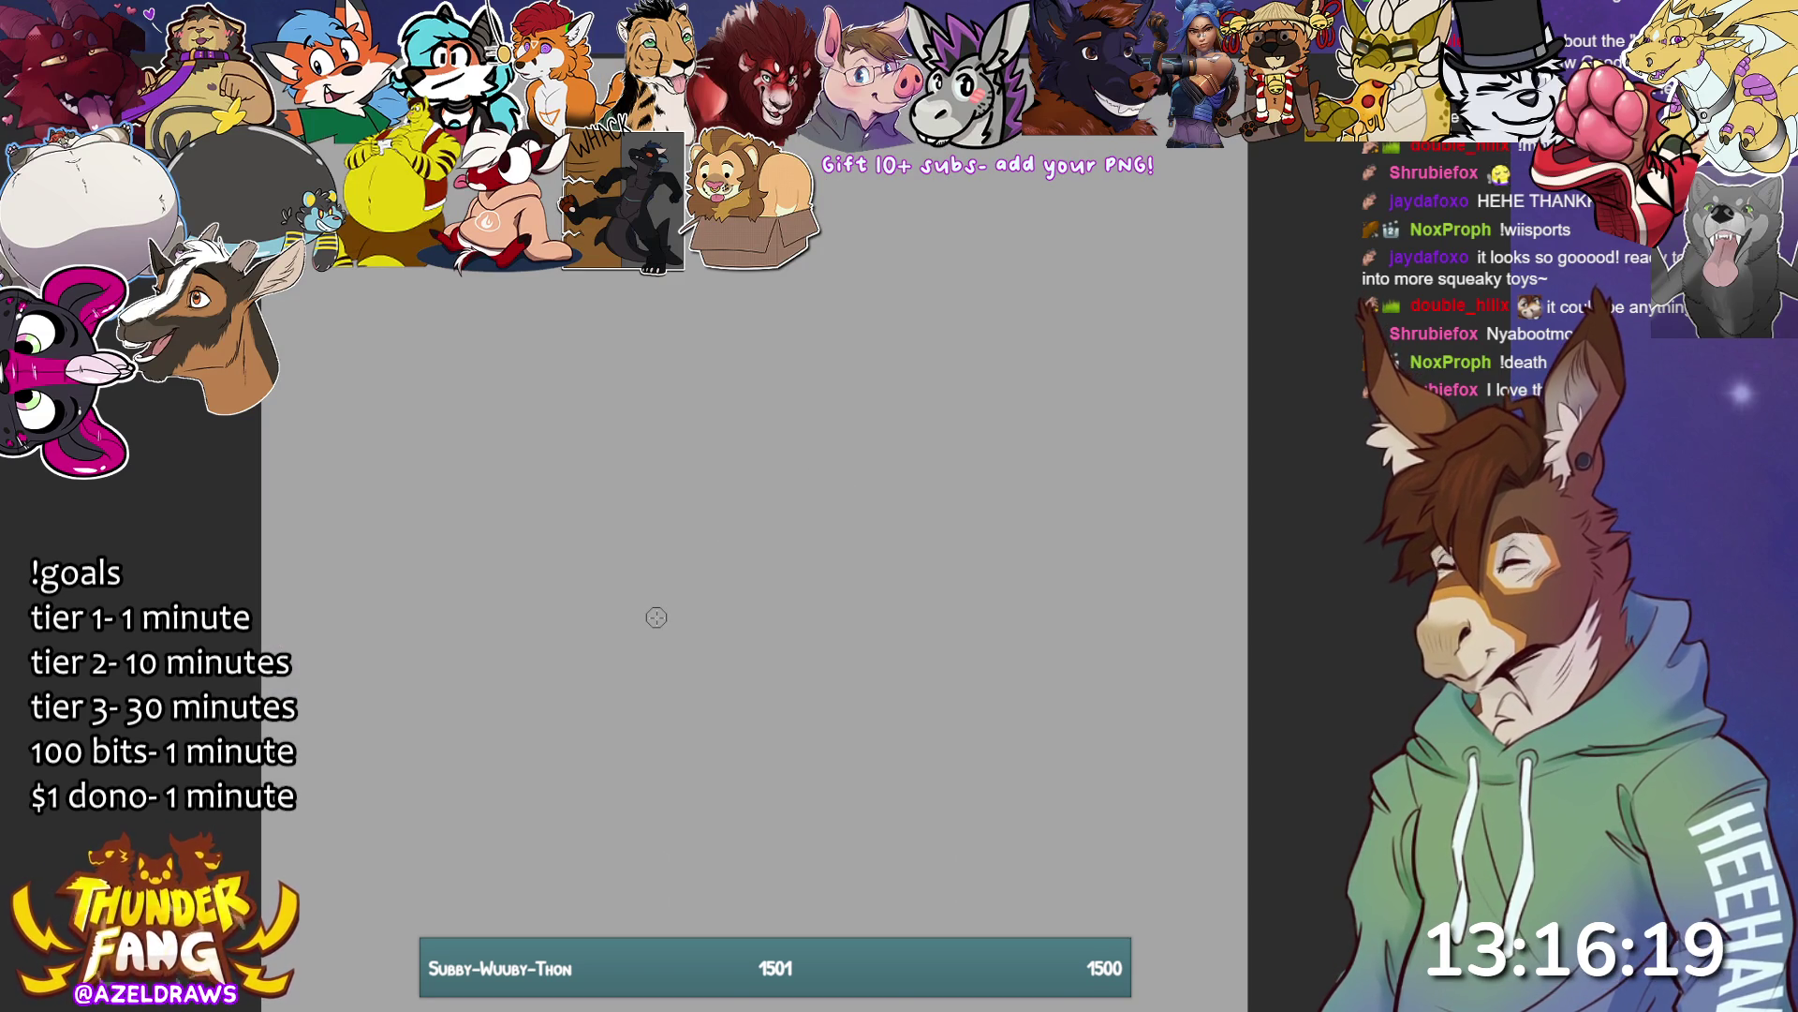
pyautogui.scroll(-2, 656, 617)
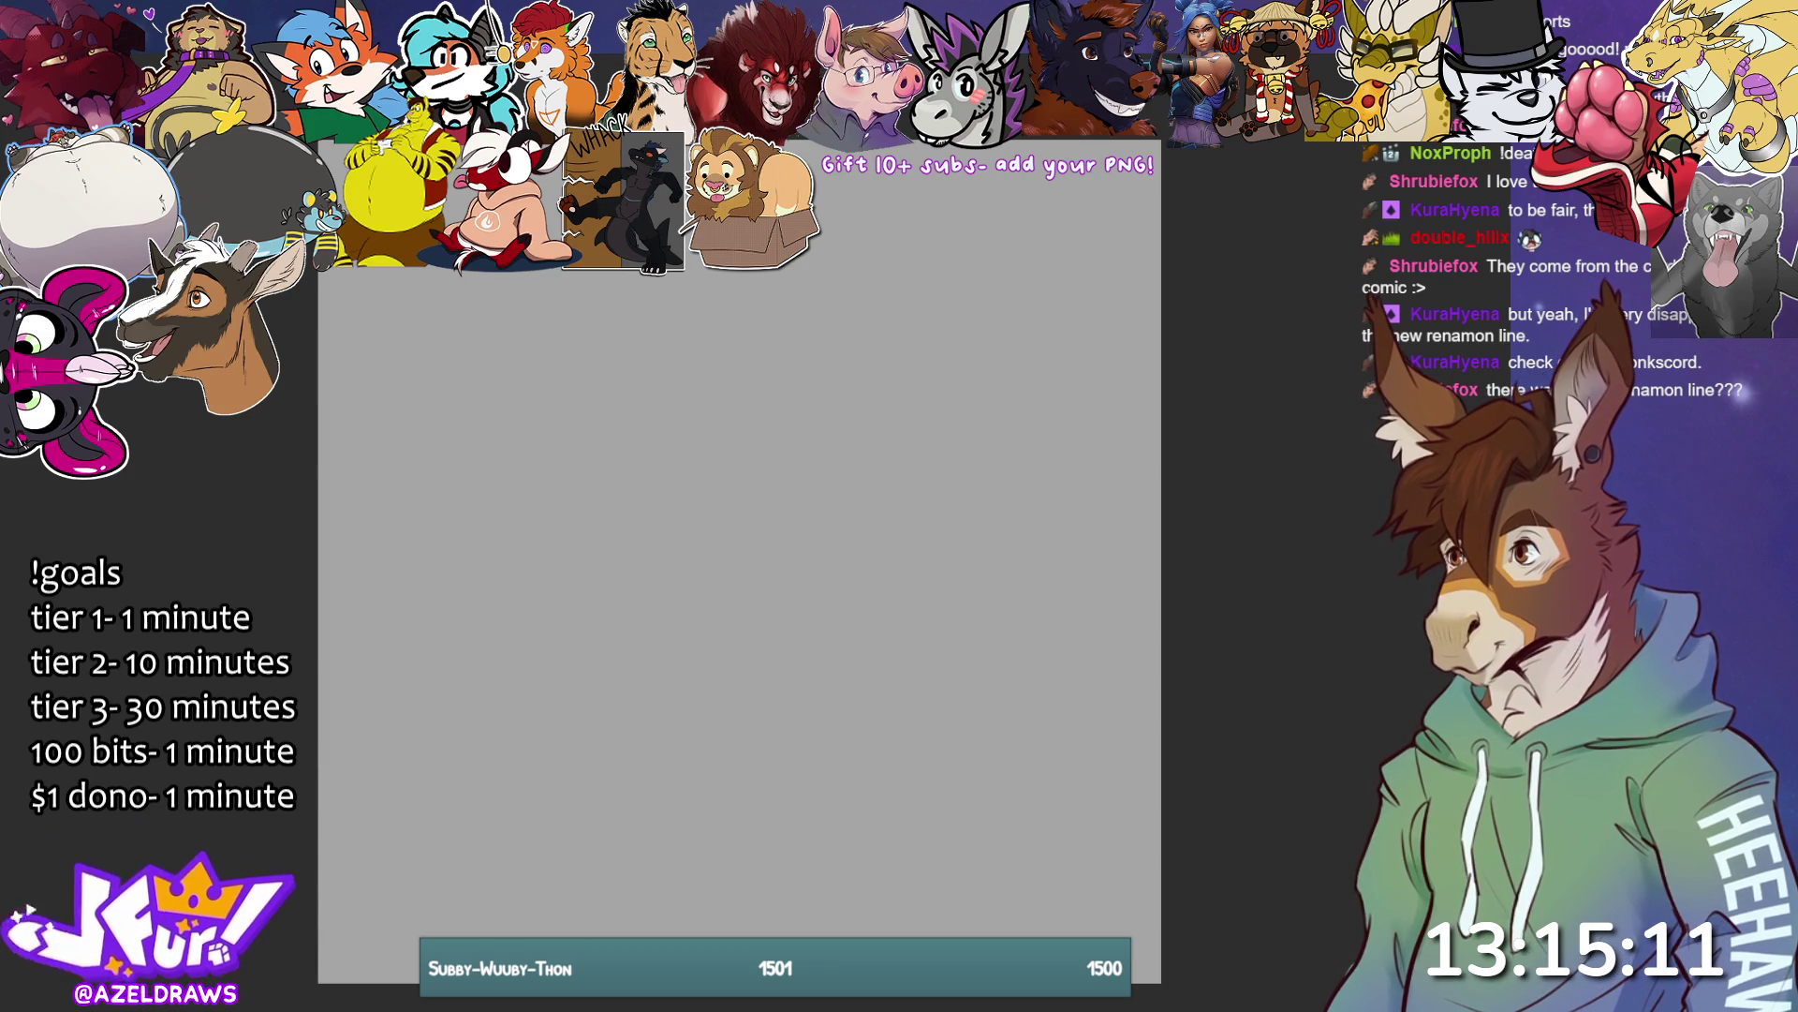
# - Sketch sweeping body curves, an oval, and a head circle with crossing guidelines
pyautogui.moveTo(551, 611)
pyautogui.mouseDown()
pyautogui.moveTo(565, 542)
pyautogui.moveTo(618, 468)
pyautogui.mouseUp()
pyautogui.moveTo(543, 678)
pyautogui.mouseDown()
pyautogui.moveTo(785, 371)
pyautogui.moveTo(646, 589)
pyautogui.mouseUp()
pyautogui.moveTo(759, 553)
pyautogui.mouseDown()
pyautogui.moveTo(681, 578)
pyautogui.moveTo(742, 386)
pyautogui.moveTo(773, 346)
pyautogui.mouseUp()
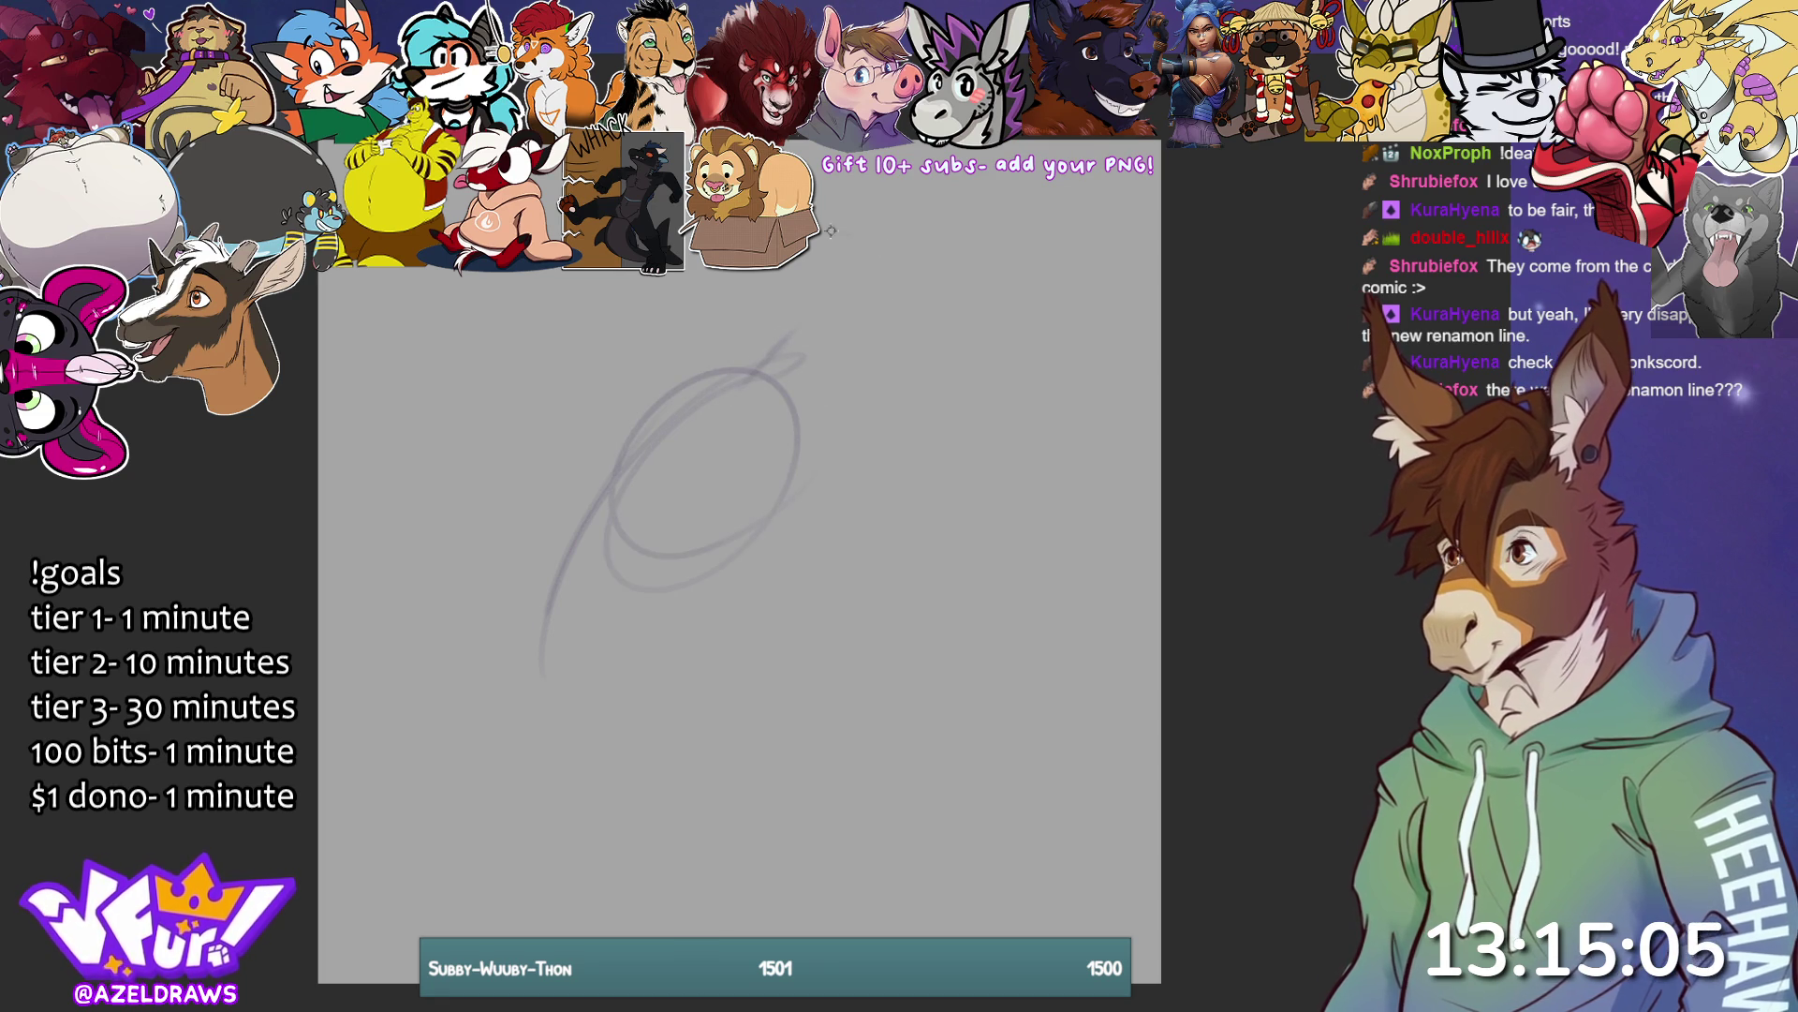
pyautogui.moveTo(841, 229)
pyautogui.mouseDown()
pyautogui.moveTo(899, 310)
pyautogui.moveTo(839, 208)
pyautogui.moveTo(886, 285)
pyautogui.moveTo(814, 393)
pyautogui.moveTo(904, 356)
pyautogui.mouseUp()
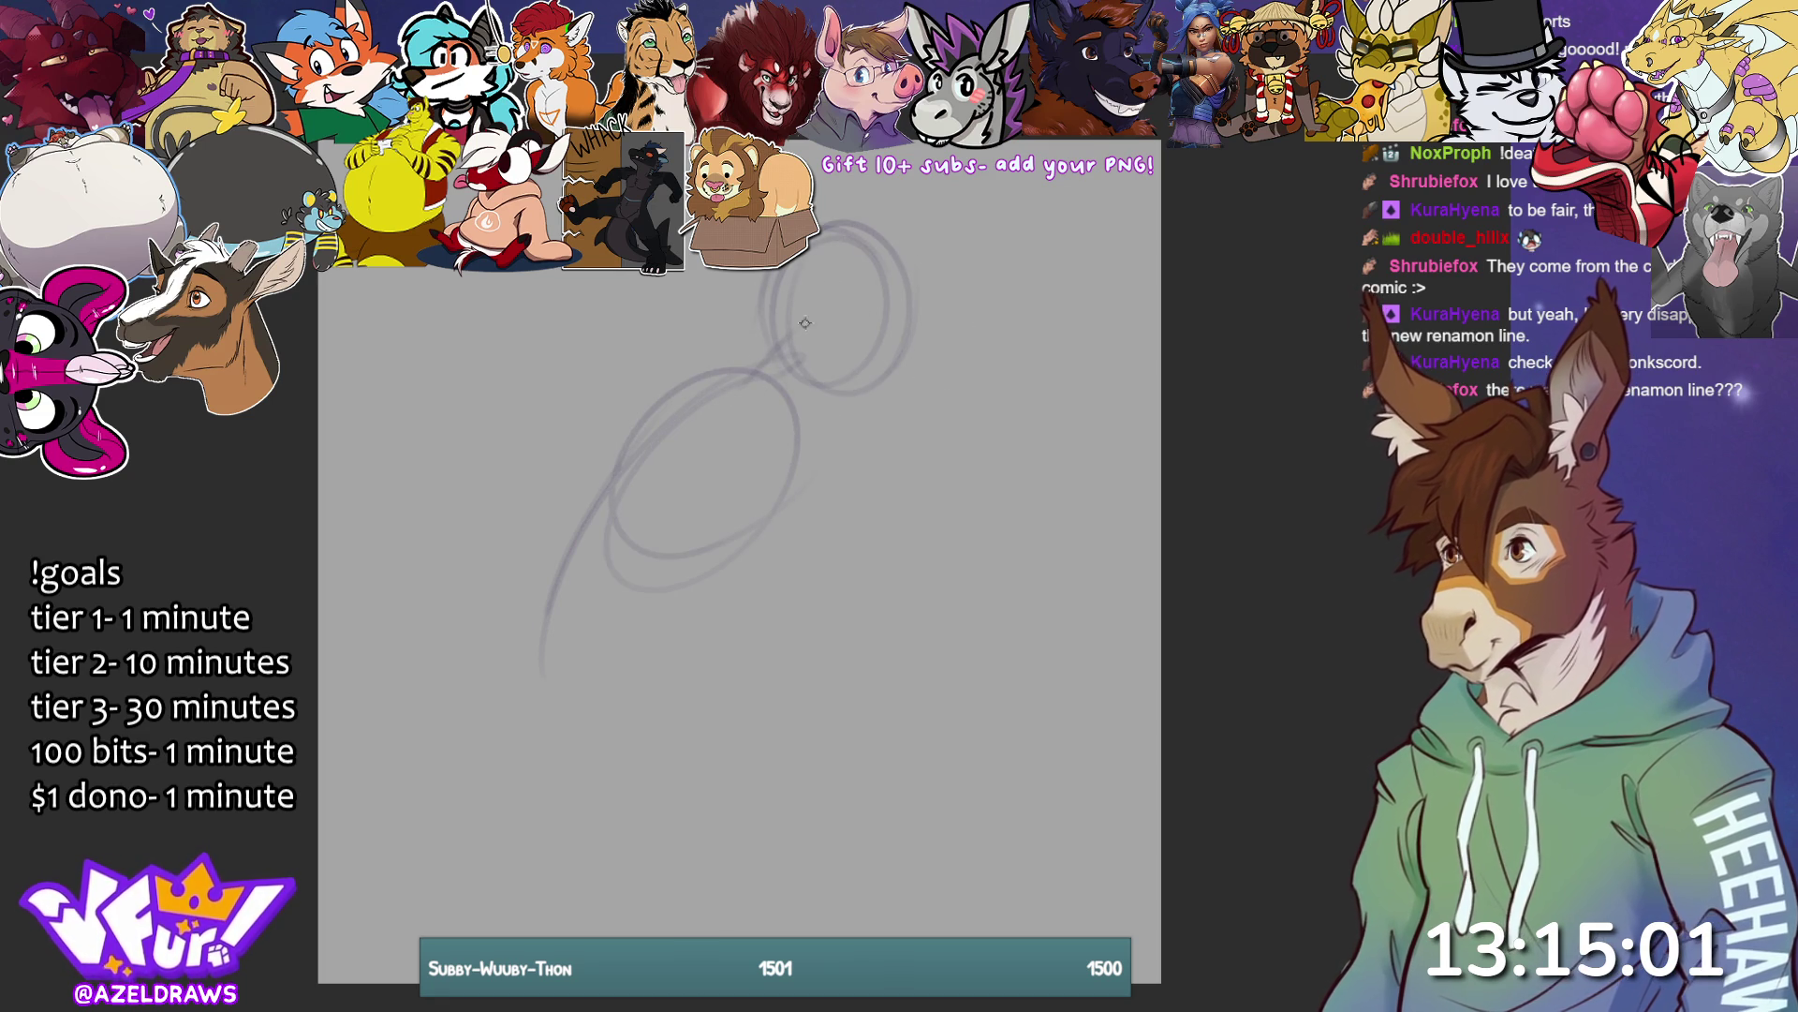
pyautogui.moveTo(761, 315); pyautogui.dragTo(918, 320)
pyautogui.moveTo(851, 246); pyautogui.dragTo(855, 360)
pyautogui.moveTo(866, 278); pyautogui.dragTo(868, 334)
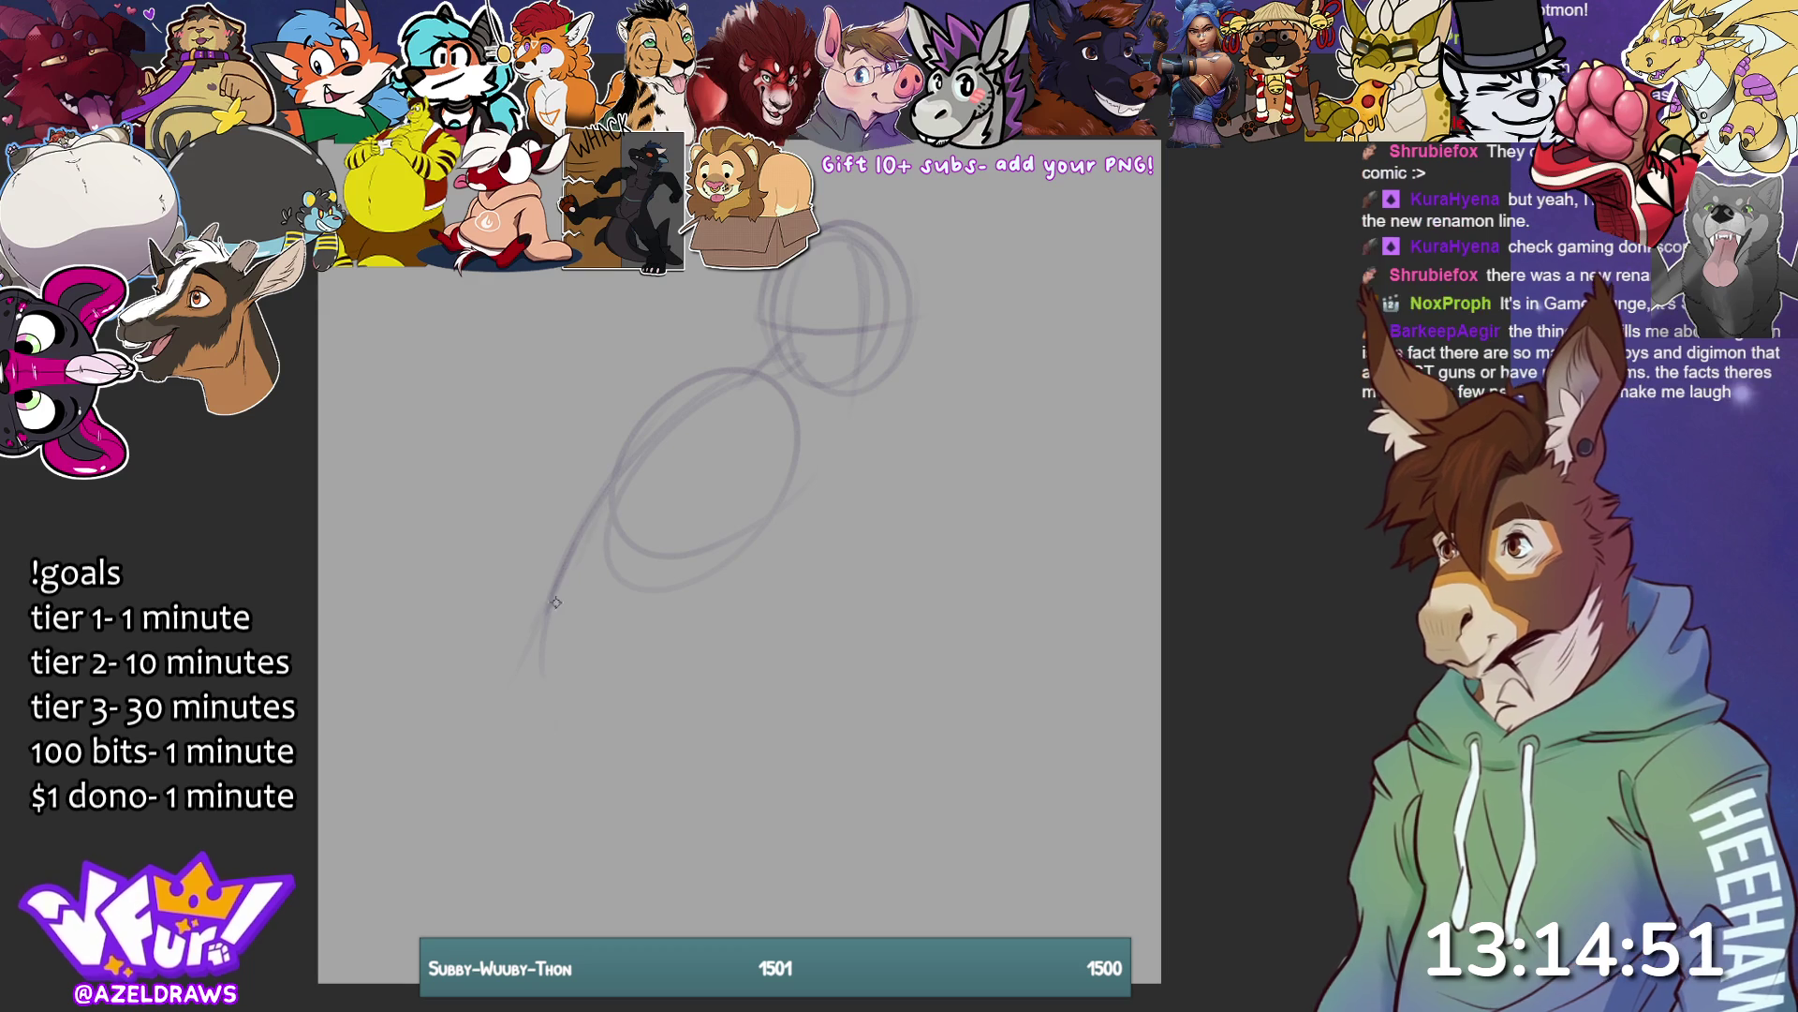
# - Add long looping curves on the left and limb curves below the body
pyautogui.moveTo(562, 586)
pyautogui.mouseDown()
pyautogui.moveTo(393, 586)
pyautogui.moveTo(604, 276)
pyautogui.mouseUp()
pyautogui.moveTo(498, 329); pyautogui.dragTo(456, 698)
pyautogui.moveTo(393, 557)
pyautogui.mouseDown()
pyautogui.moveTo(520, 642)
pyautogui.moveTo(536, 689)
pyautogui.moveTo(750, 600)
pyautogui.moveTo(932, 614)
pyautogui.mouseUp()
pyautogui.moveTo(600, 623); pyautogui.dragTo(552, 744)
pyautogui.moveTo(861, 590)
pyautogui.mouseDown()
pyautogui.moveTo(567, 652)
pyautogui.moveTo(874, 660)
pyautogui.moveTo(885, 628)
pyautogui.moveTo(876, 659)
pyautogui.mouseUp()
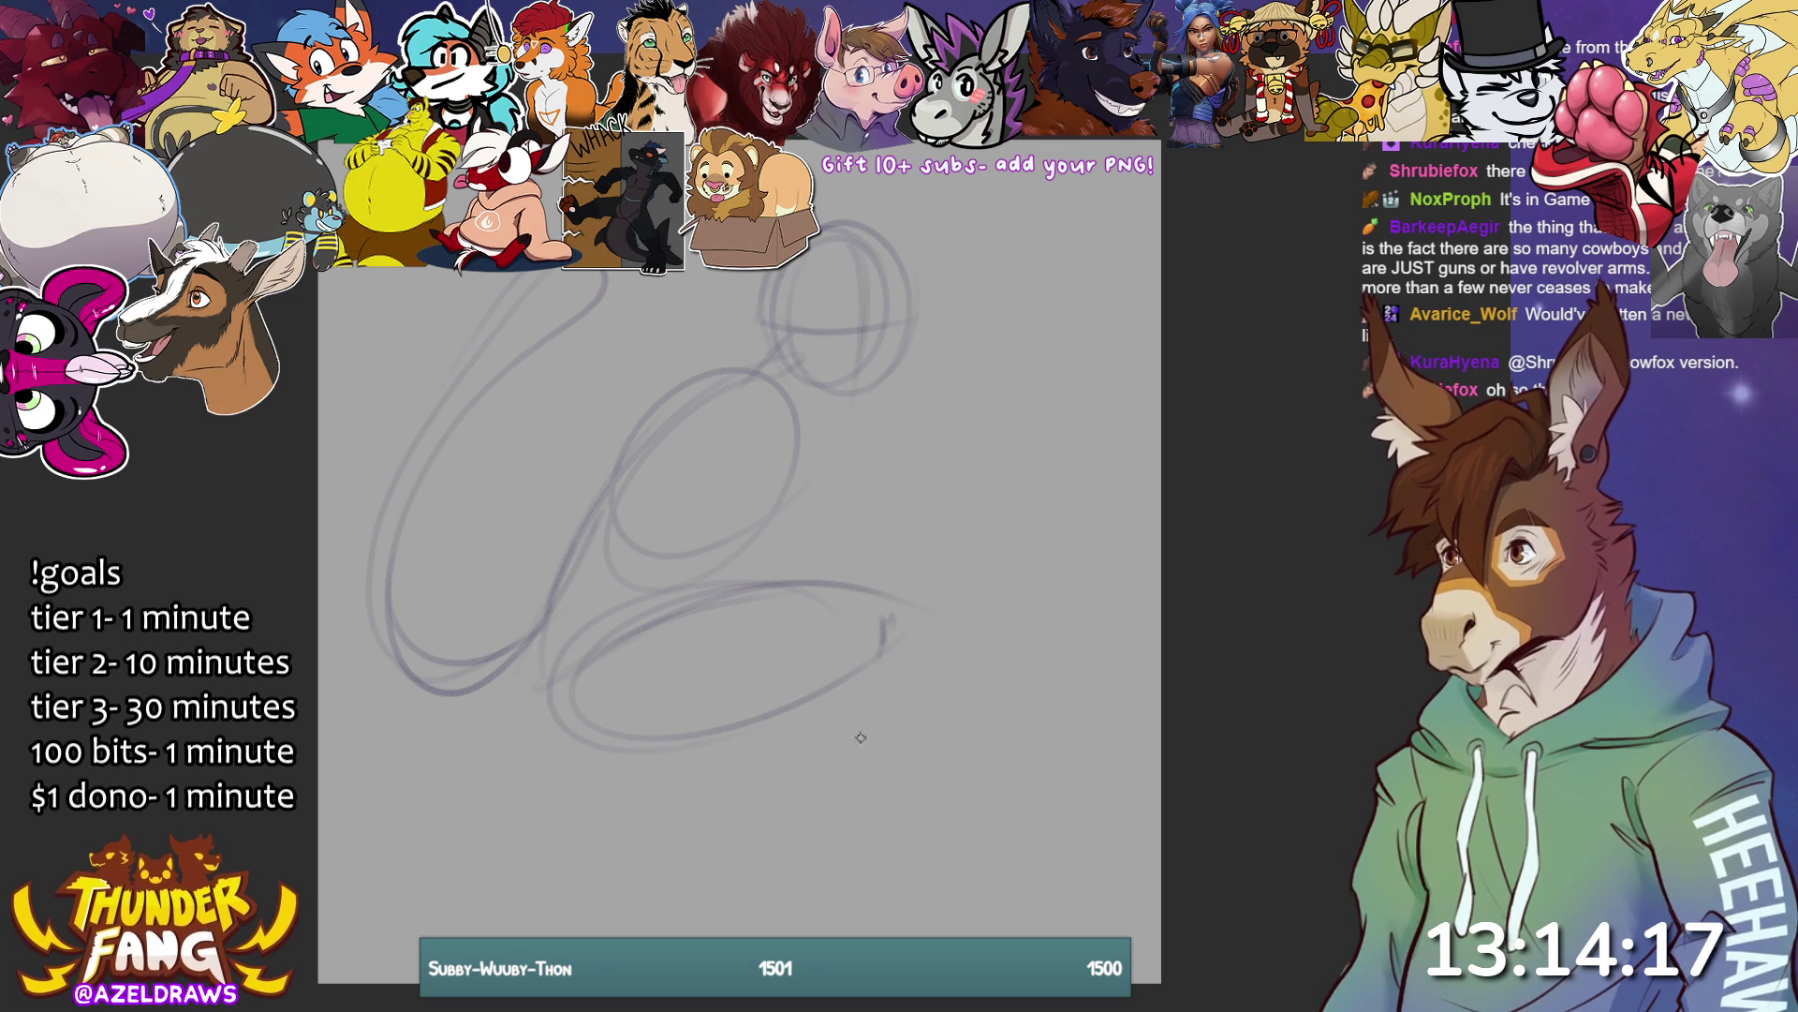
# - Sketch the lower-leg ellipse, leg lines, a ground line and a rounded foot
pyautogui.moveTo(892, 620)
pyautogui.mouseDown()
pyautogui.moveTo(815, 618)
pyautogui.moveTo(778, 651)
pyautogui.moveTo(843, 749)
pyautogui.moveTo(897, 655)
pyautogui.mouseUp()
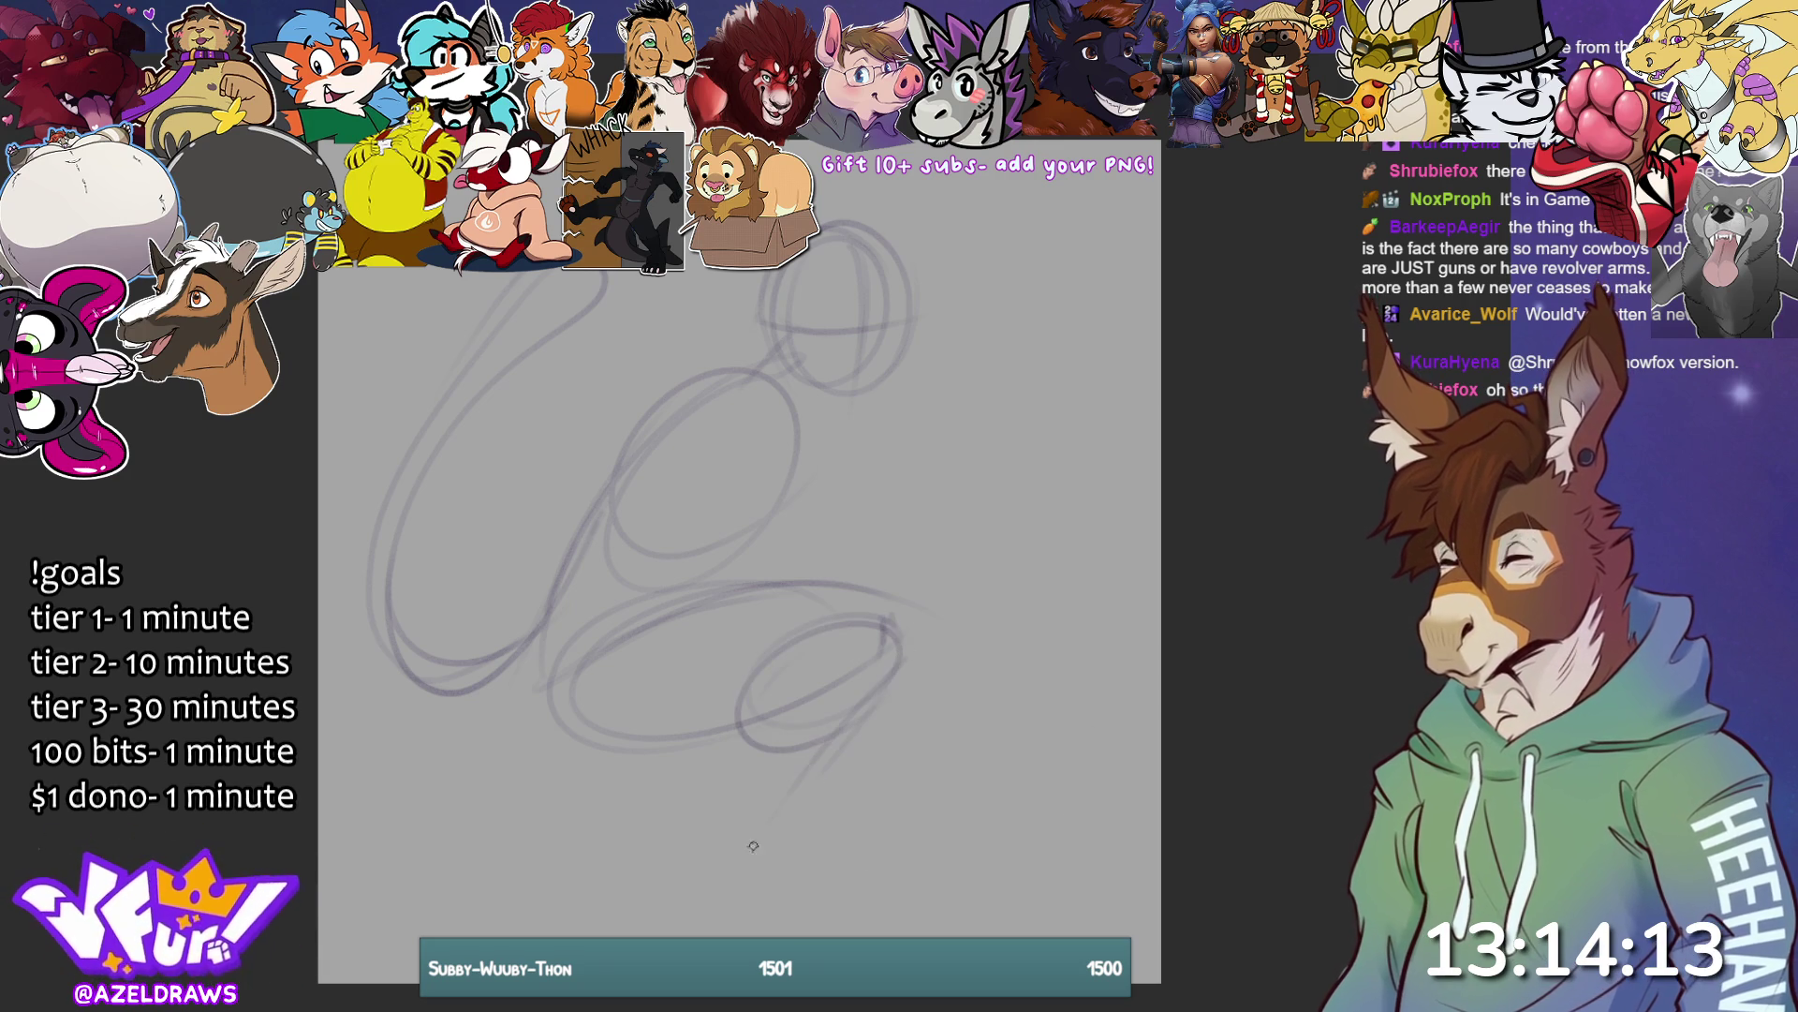
pyautogui.moveTo(742, 721)
pyautogui.mouseDown()
pyautogui.moveTo(693, 843)
pyautogui.moveTo(885, 836)
pyautogui.mouseUp()
pyautogui.moveTo(702, 845)
pyautogui.mouseDown()
pyautogui.moveTo(802, 860)
pyautogui.moveTo(679, 850)
pyautogui.mouseUp()
pyautogui.moveTo(758, 795)
pyautogui.mouseDown()
pyautogui.moveTo(815, 780)
pyautogui.moveTo(876, 806)
pyautogui.moveTo(937, 777)
pyautogui.moveTo(940, 820)
pyautogui.mouseUp()
pyautogui.moveTo(848, 852)
pyautogui.mouseDown()
pyautogui.moveTo(854, 798)
pyautogui.moveTo(853, 815)
pyautogui.moveTo(936, 857)
pyautogui.mouseUp()
pyautogui.moveTo(889, 779); pyautogui.dragTo(948, 841)
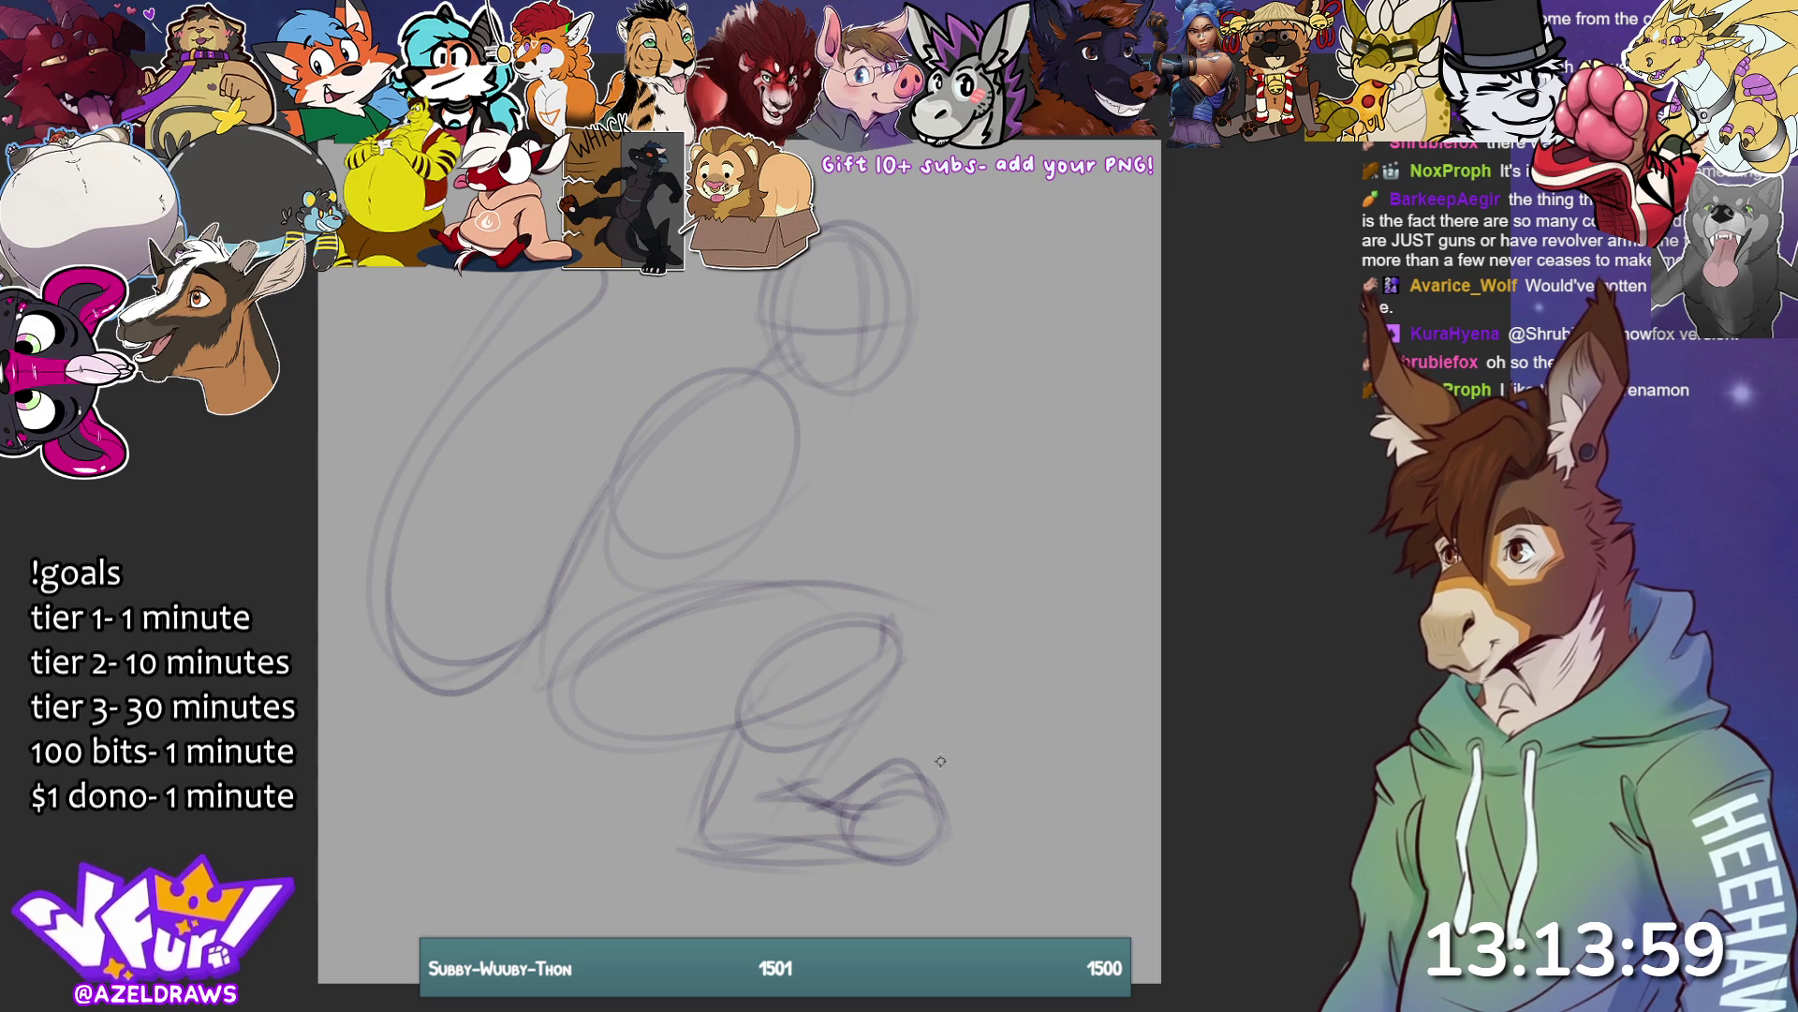
# - Add curves across the body's middle and the lower belly on the left
pyautogui.moveTo(596, 656); pyautogui.dragTo(834, 552)
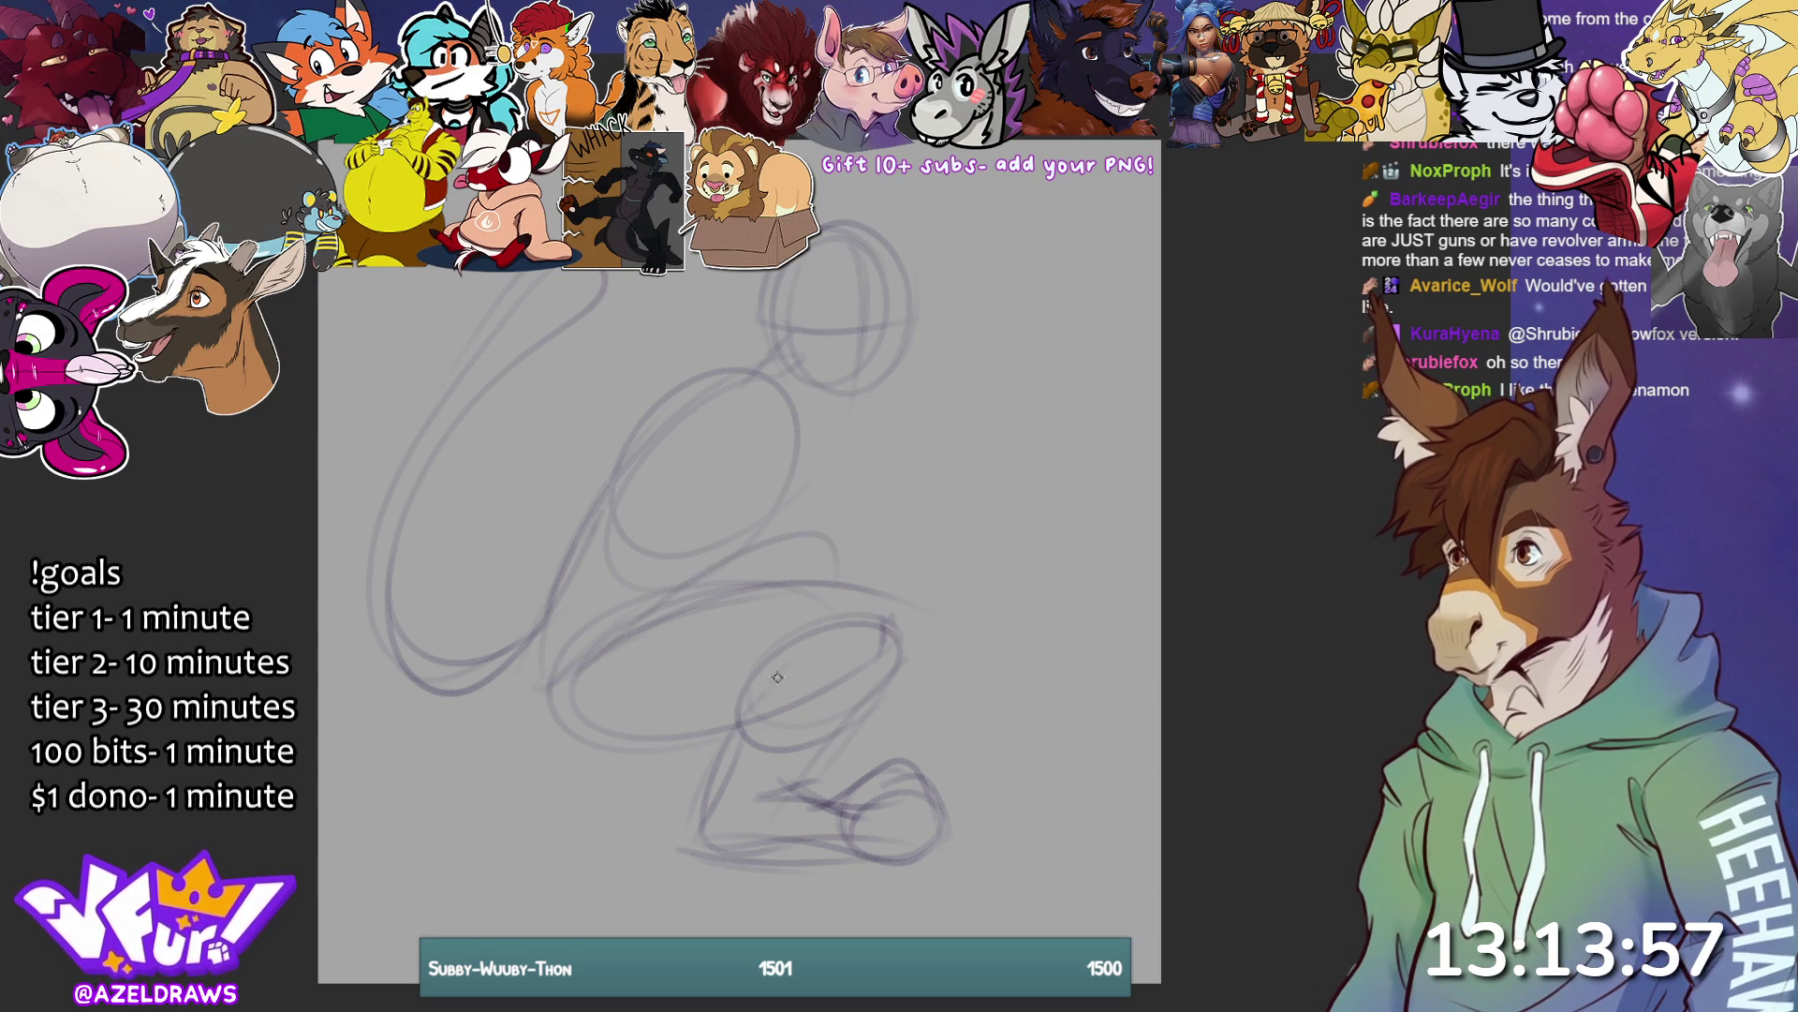
pyautogui.moveTo(539, 636)
pyautogui.mouseDown()
pyautogui.moveTo(530, 723)
pyautogui.moveTo(590, 766)
pyautogui.moveTo(679, 745)
pyautogui.mouseUp()
pyautogui.moveTo(539, 666); pyautogui.dragTo(609, 655)
pyautogui.moveTo(604, 594)
pyautogui.mouseDown()
pyautogui.moveTo(436, 703)
pyautogui.moveTo(636, 645)
pyautogui.mouseUp()
pyautogui.moveTo(506, 703)
pyautogui.mouseDown()
pyautogui.moveTo(669, 617)
pyautogui.moveTo(613, 653)
pyautogui.mouseUp()
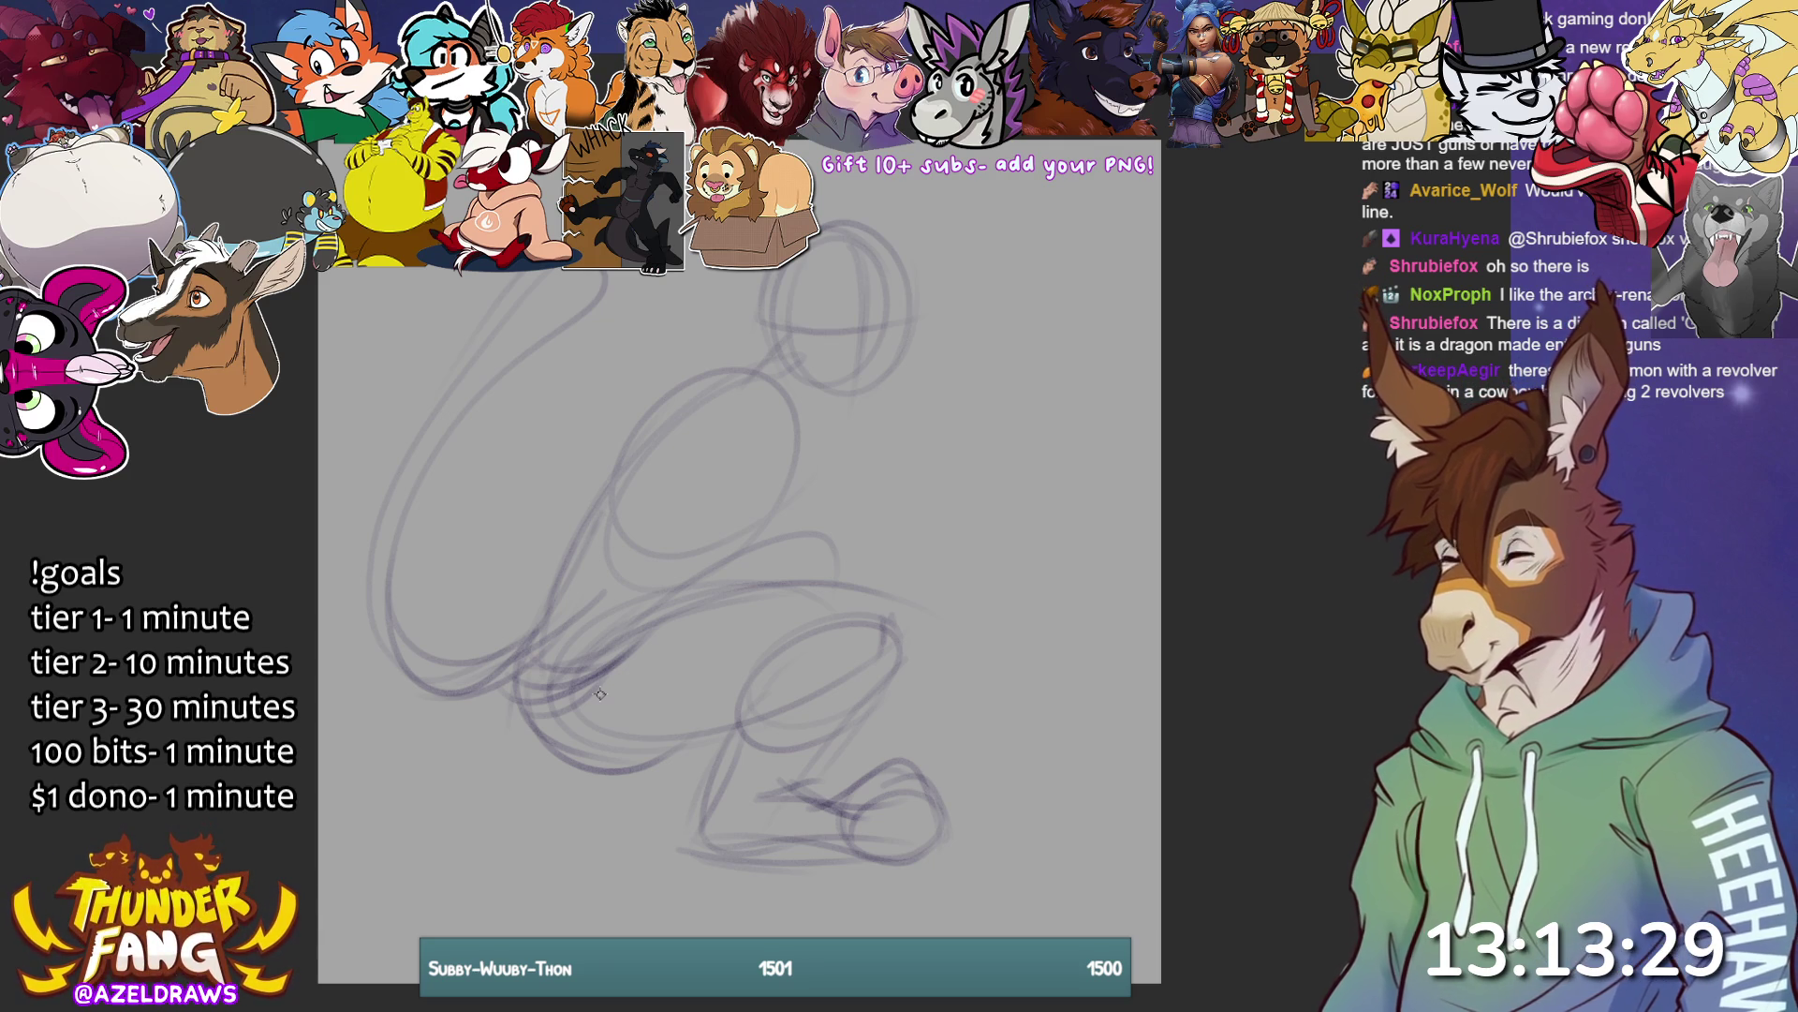
# - Strengthen the belly and thigh curves and draw a line down the lower leg
pyautogui.moveTo(513, 677)
pyautogui.mouseDown()
pyautogui.moveTo(511, 710)
pyautogui.moveTo(599, 776)
pyautogui.moveTo(740, 749)
pyautogui.mouseUp()
pyautogui.moveTo(674, 607)
pyautogui.mouseDown()
pyautogui.moveTo(890, 585)
pyautogui.moveTo(871, 592)
pyautogui.moveTo(833, 538)
pyautogui.moveTo(836, 633)
pyautogui.mouseUp()
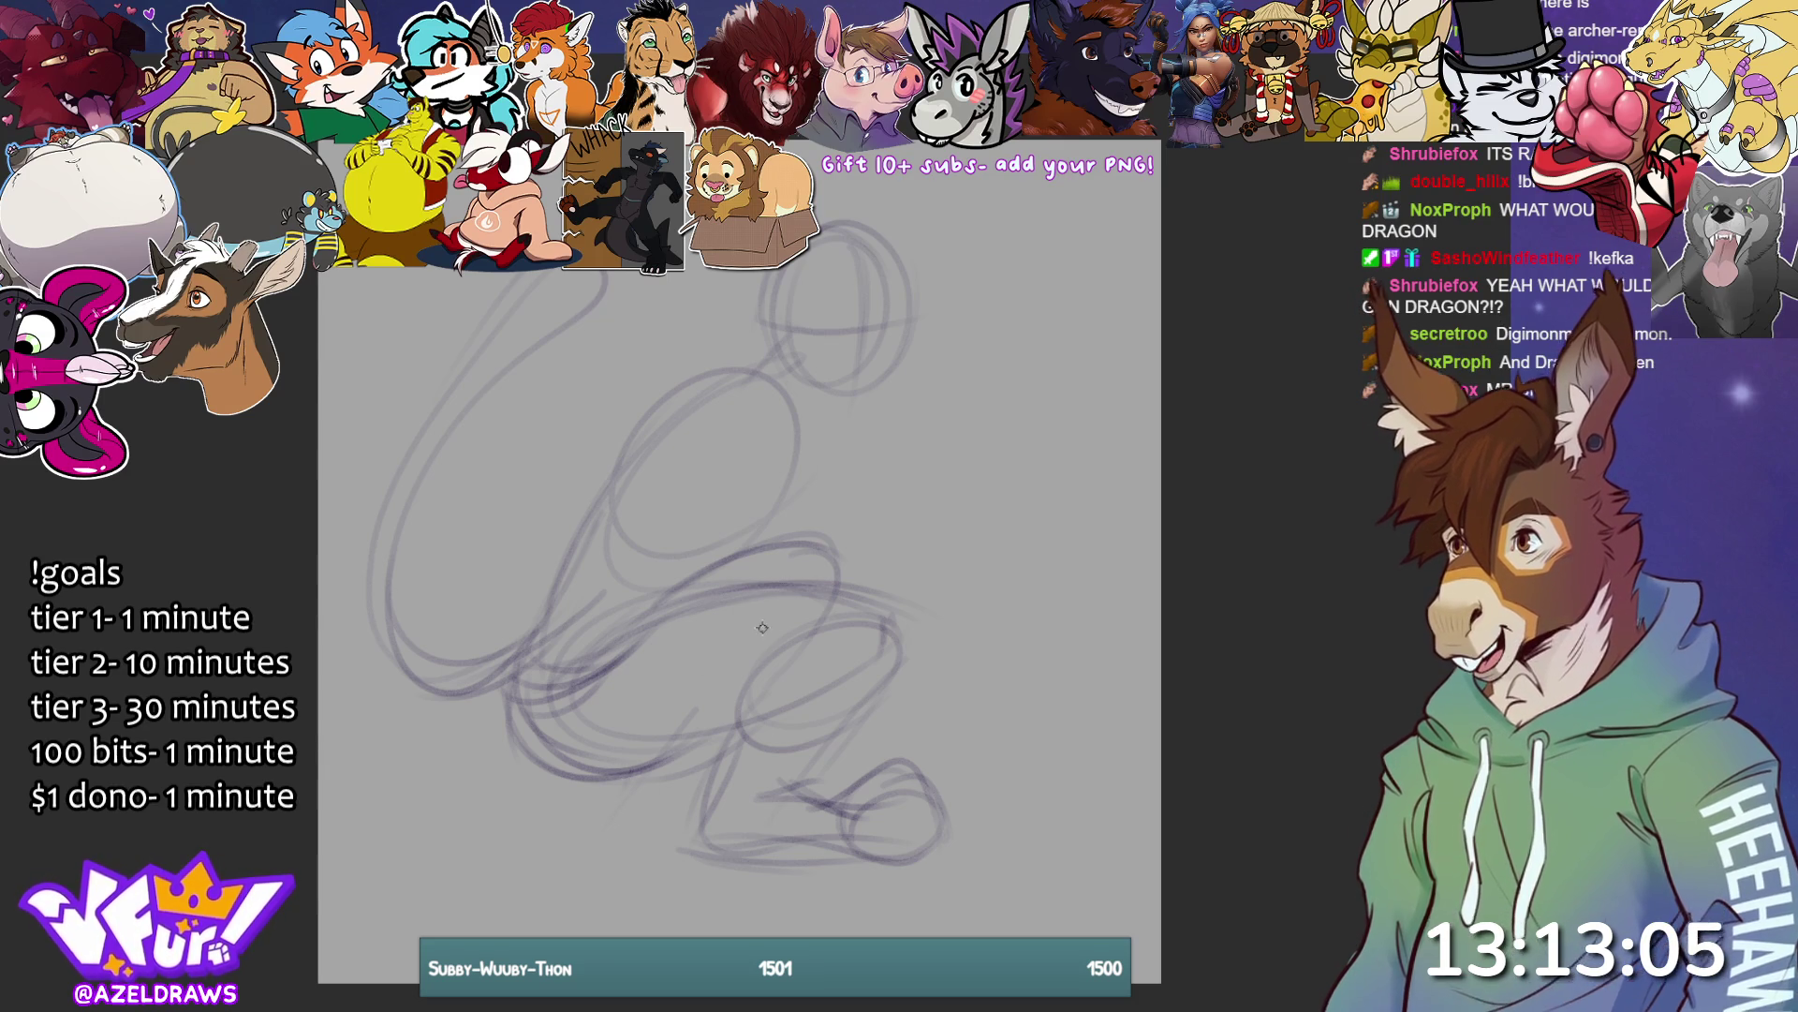
pyautogui.moveTo(655, 611)
pyautogui.mouseDown()
pyautogui.moveTo(852, 592)
pyautogui.moveTo(740, 559)
pyautogui.moveTo(811, 637)
pyautogui.moveTo(642, 817)
pyautogui.mouseUp()
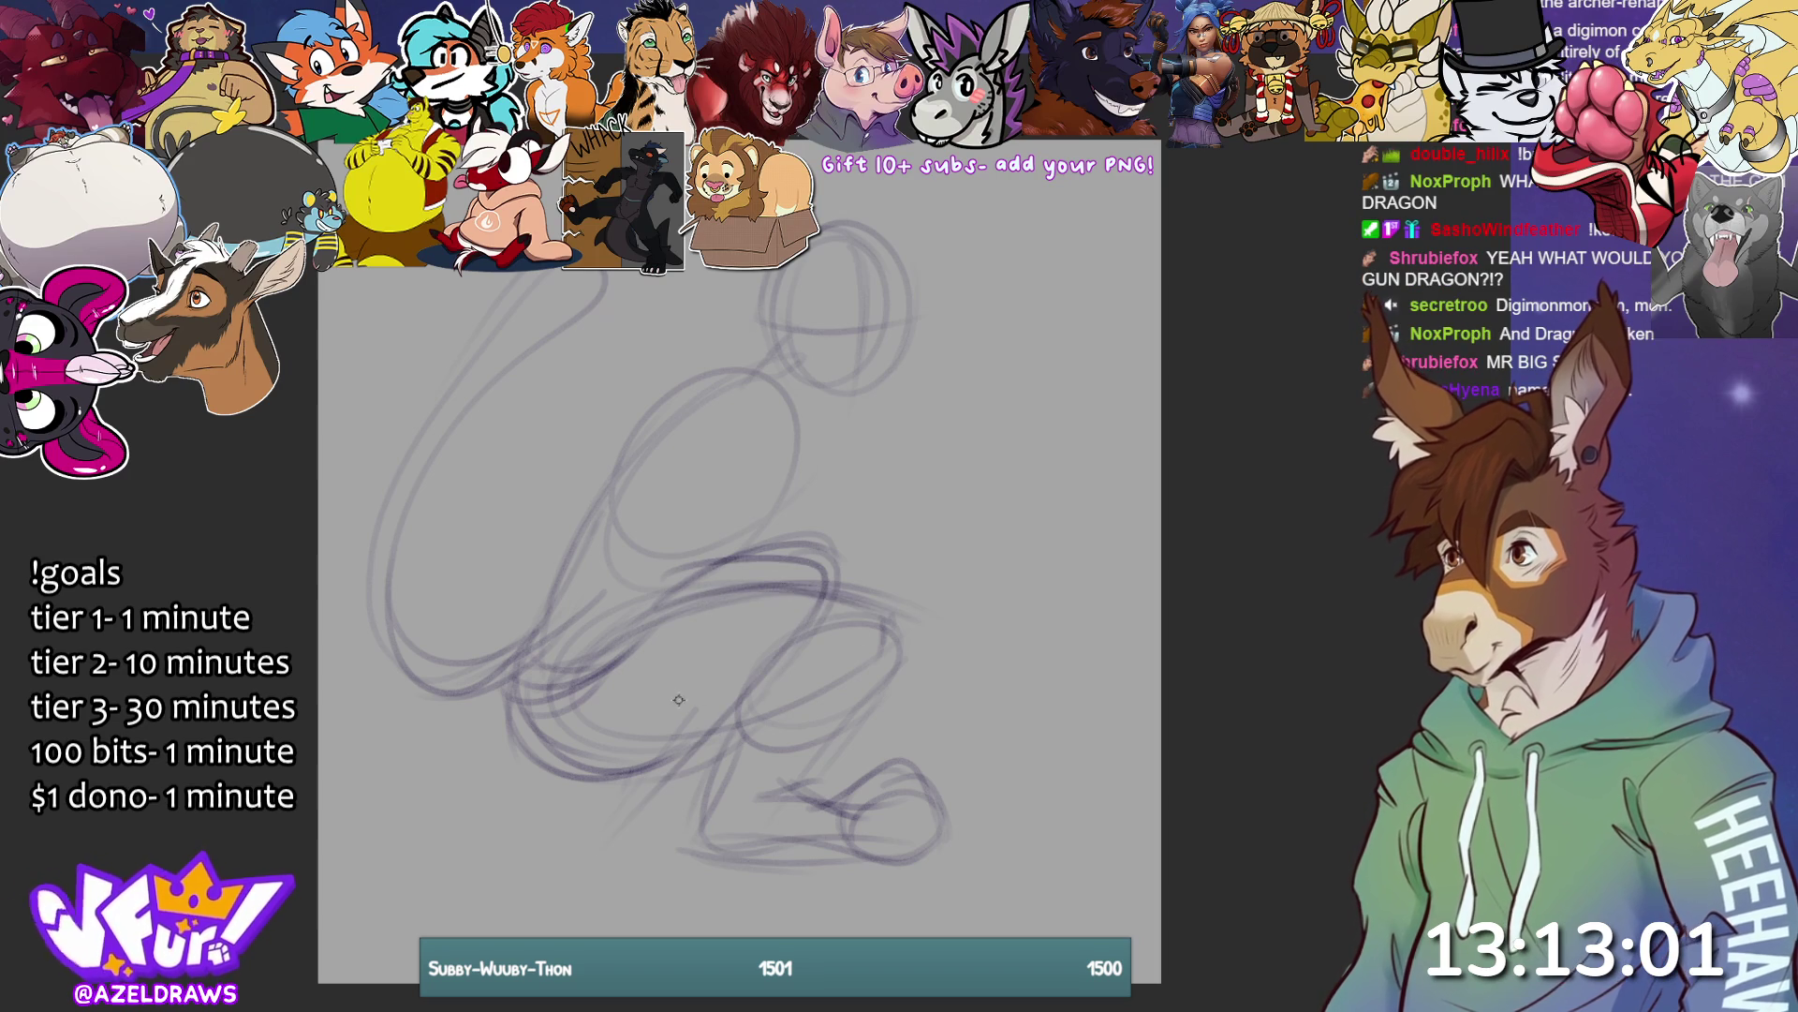
pyautogui.moveTo(661, 704)
pyautogui.mouseDown()
pyautogui.moveTo(607, 822)
pyautogui.moveTo(630, 783)
pyautogui.moveTo(672, 828)
pyautogui.mouseUp()
pyautogui.moveTo(709, 755); pyautogui.dragTo(676, 832)
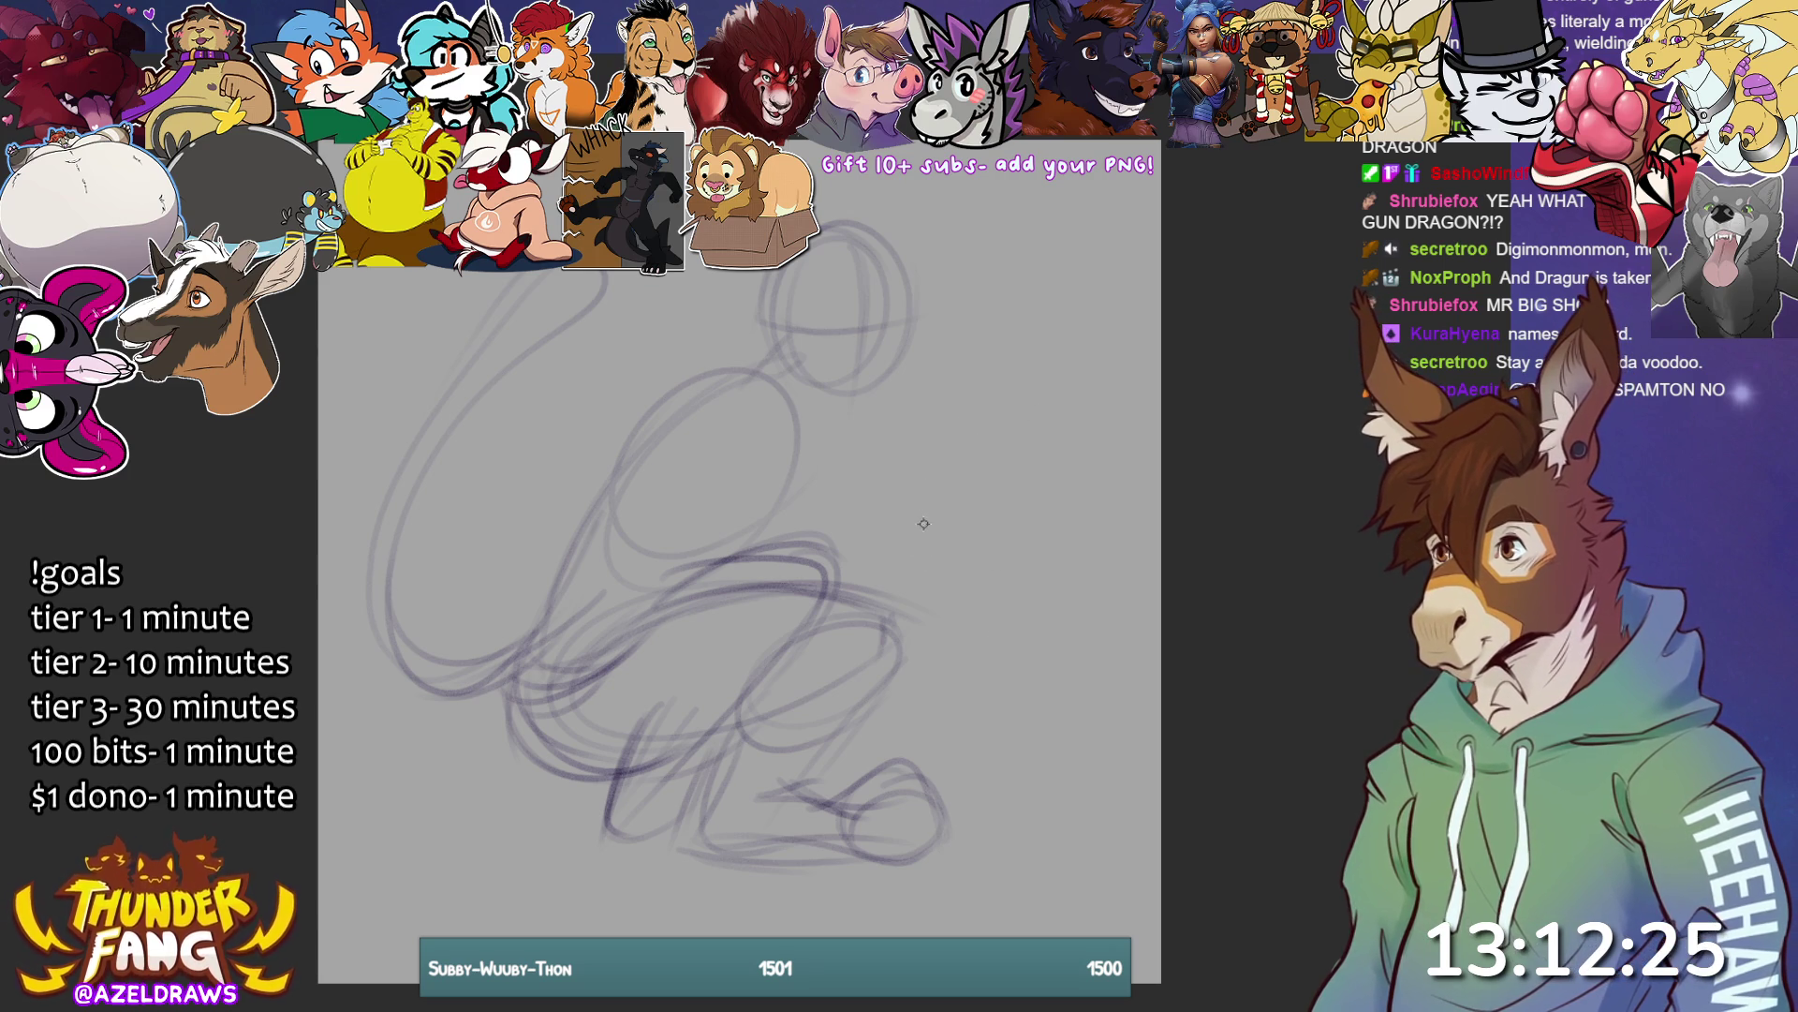
# - Sketch the upper-arm loop and the forearm reaching down to the right
pyautogui.moveTo(801, 510); pyautogui.dragTo(852, 512)
pyautogui.moveTo(808, 429); pyautogui.dragTo(841, 501)
pyautogui.moveTo(796, 511)
pyautogui.mouseDown()
pyautogui.moveTo(749, 407)
pyautogui.moveTo(843, 449)
pyautogui.moveTo(948, 565)
pyautogui.mouseUp()
pyautogui.moveTo(809, 507)
pyautogui.mouseDown()
pyautogui.moveTo(980, 624)
pyautogui.moveTo(870, 536)
pyautogui.moveTo(899, 590)
pyautogui.moveTo(983, 646)
pyautogui.moveTo(1049, 665)
pyautogui.mouseUp()
pyautogui.moveTo(976, 608)
pyautogui.mouseDown()
pyautogui.moveTo(1040, 646)
pyautogui.moveTo(1067, 626)
pyautogui.moveTo(1046, 682)
pyautogui.mouseUp()
pyautogui.moveTo(913, 630); pyautogui.dragTo(1032, 678)
pyautogui.moveTo(956, 588)
pyautogui.mouseDown()
pyautogui.moveTo(1060, 636)
pyautogui.moveTo(1043, 642)
pyautogui.moveTo(1066, 609)
pyautogui.moveTo(1115, 637)
pyautogui.moveTo(1088, 717)
pyautogui.mouseUp()
# - Draw a rounded paw at the arm's end, a hand shape, and the long diagonal staff line
pyautogui.moveTo(1079, 721); pyautogui.dragTo(1000, 654)
pyautogui.moveTo(1110, 666)
pyautogui.mouseDown()
pyautogui.moveTo(1085, 615)
pyautogui.moveTo(1034, 657)
pyautogui.mouseUp()
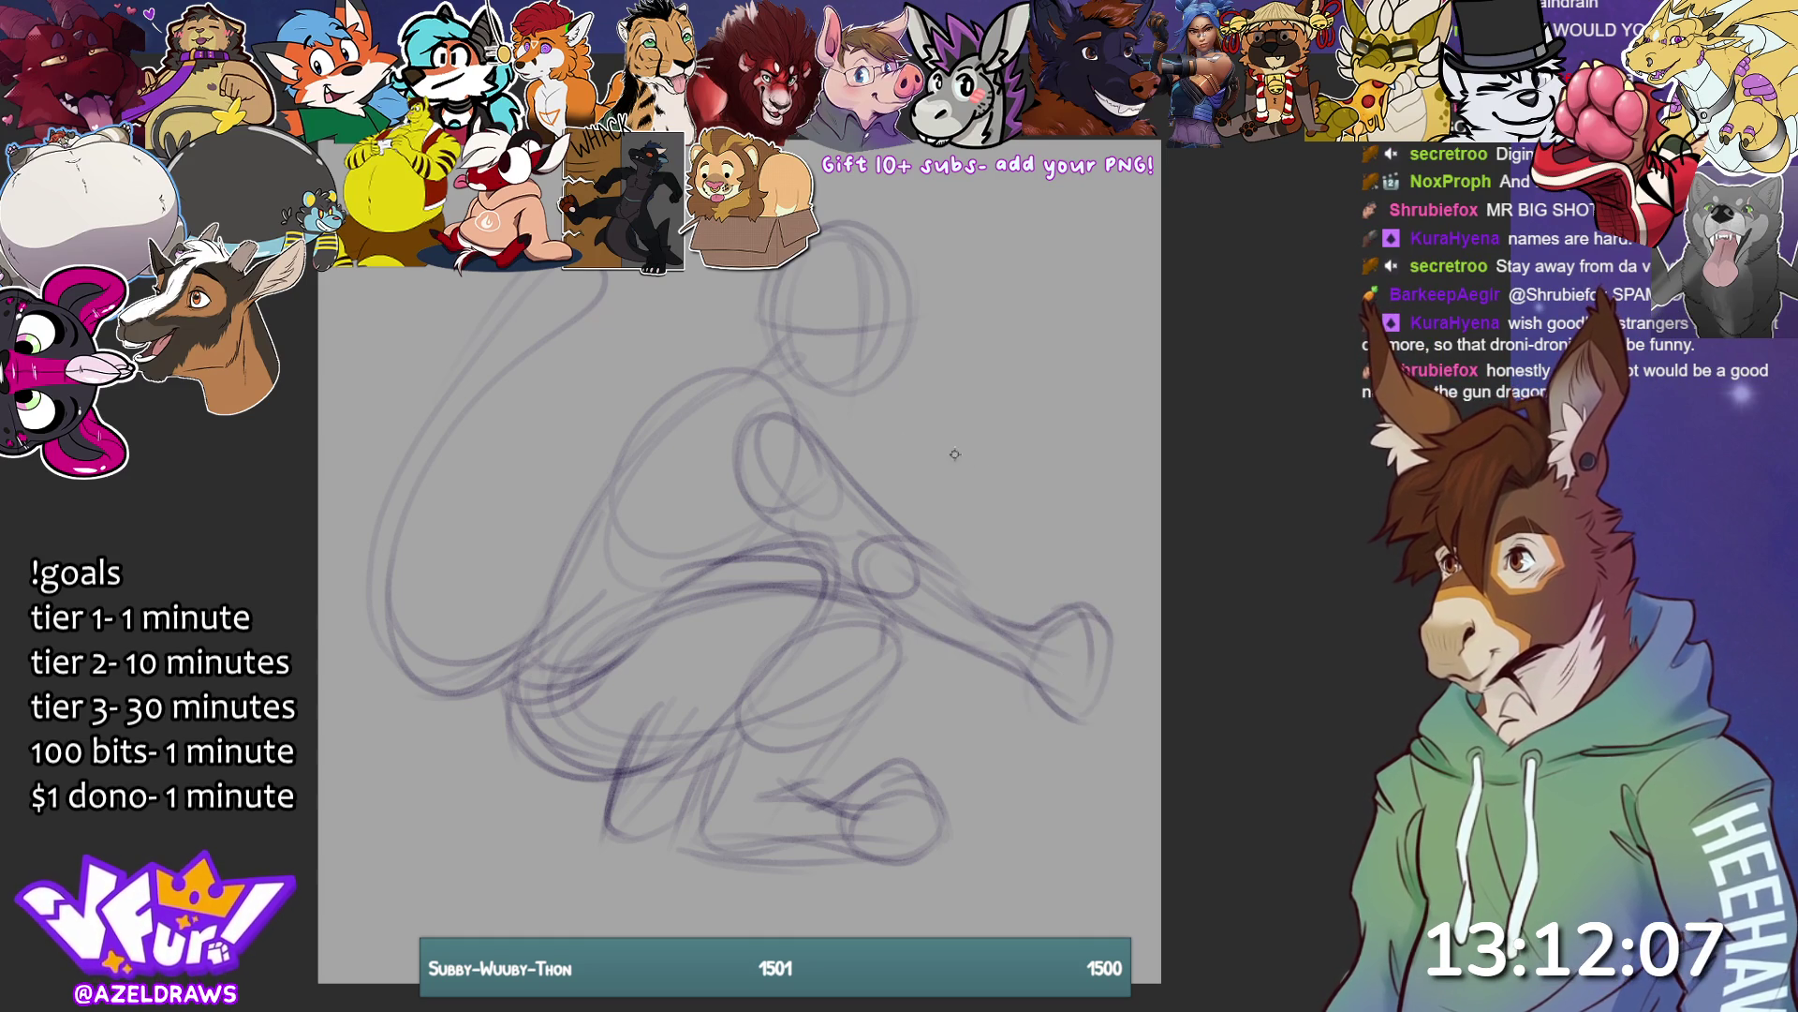
pyautogui.moveTo(989, 407)
pyautogui.mouseDown()
pyautogui.moveTo(979, 467)
pyautogui.moveTo(1096, 394)
pyautogui.moveTo(988, 469)
pyautogui.moveTo(1043, 371)
pyautogui.moveTo(1101, 413)
pyautogui.mouseUp()
pyautogui.moveTo(985, 255); pyautogui.dragTo(1054, 584)
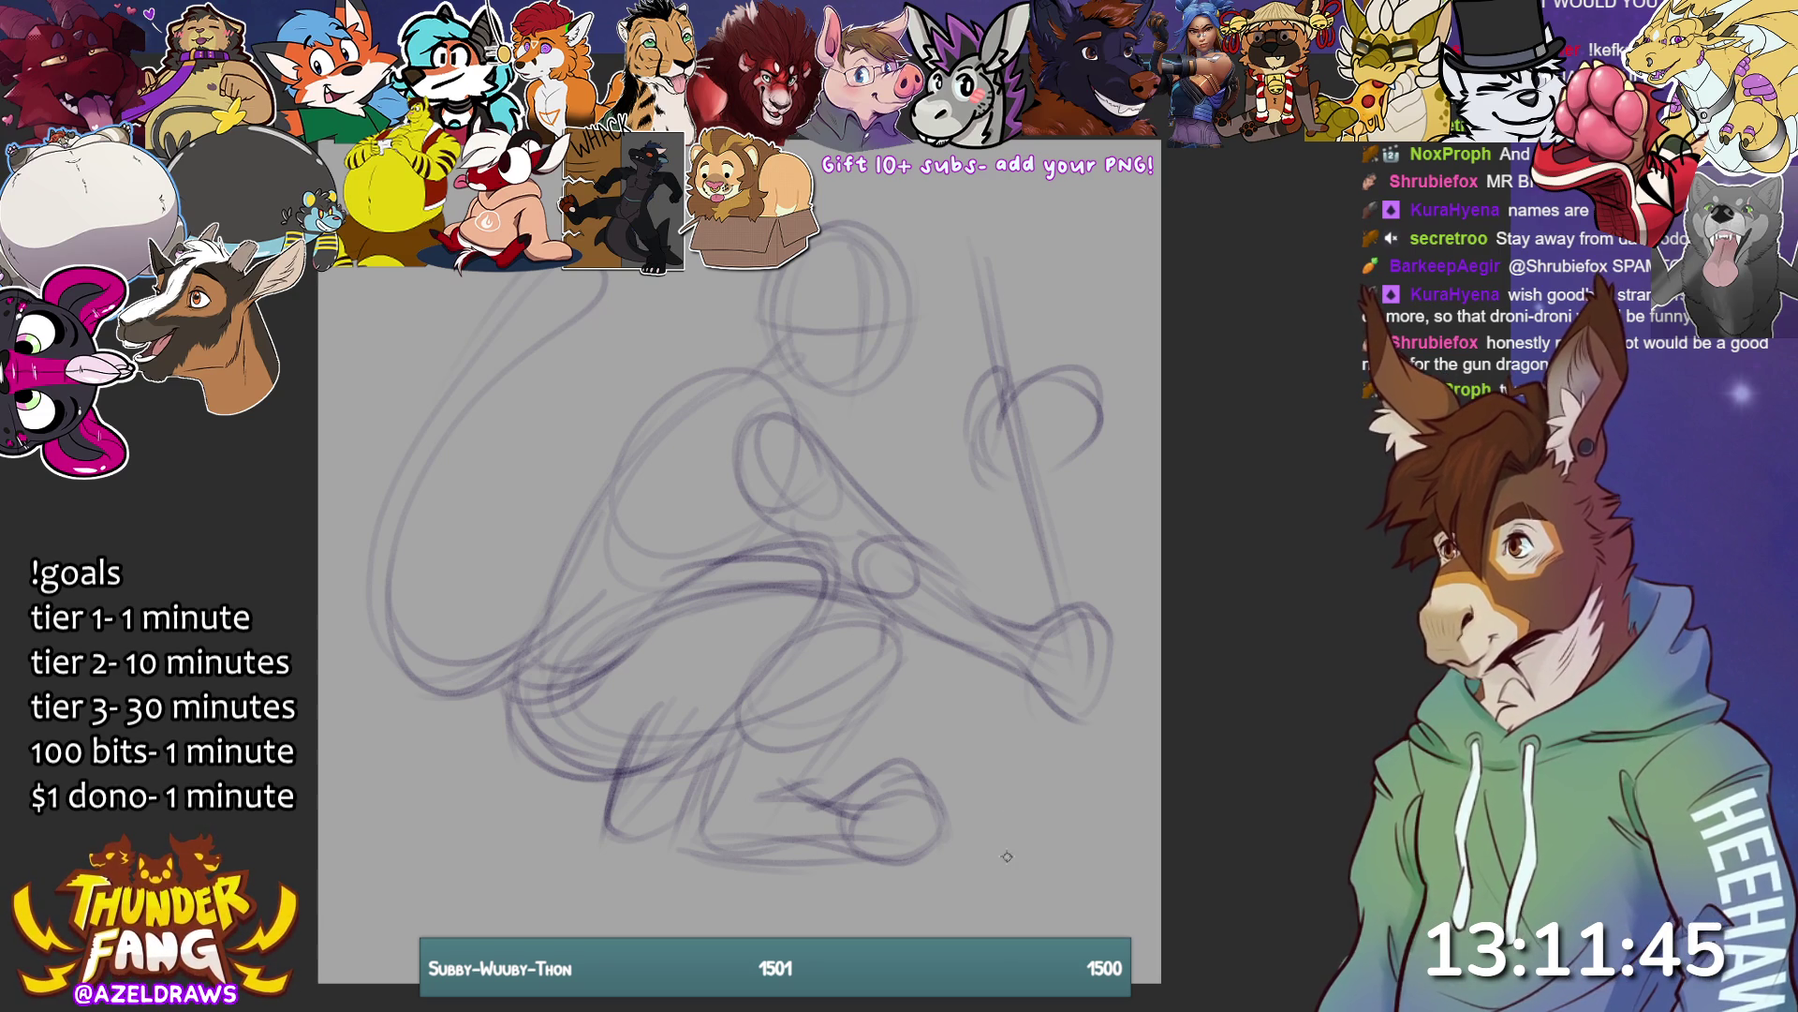
# - Add a second staff line, rework the right paw, and extend the staff upward
pyautogui.moveTo(975, 240); pyautogui.dragTo(1025, 483)
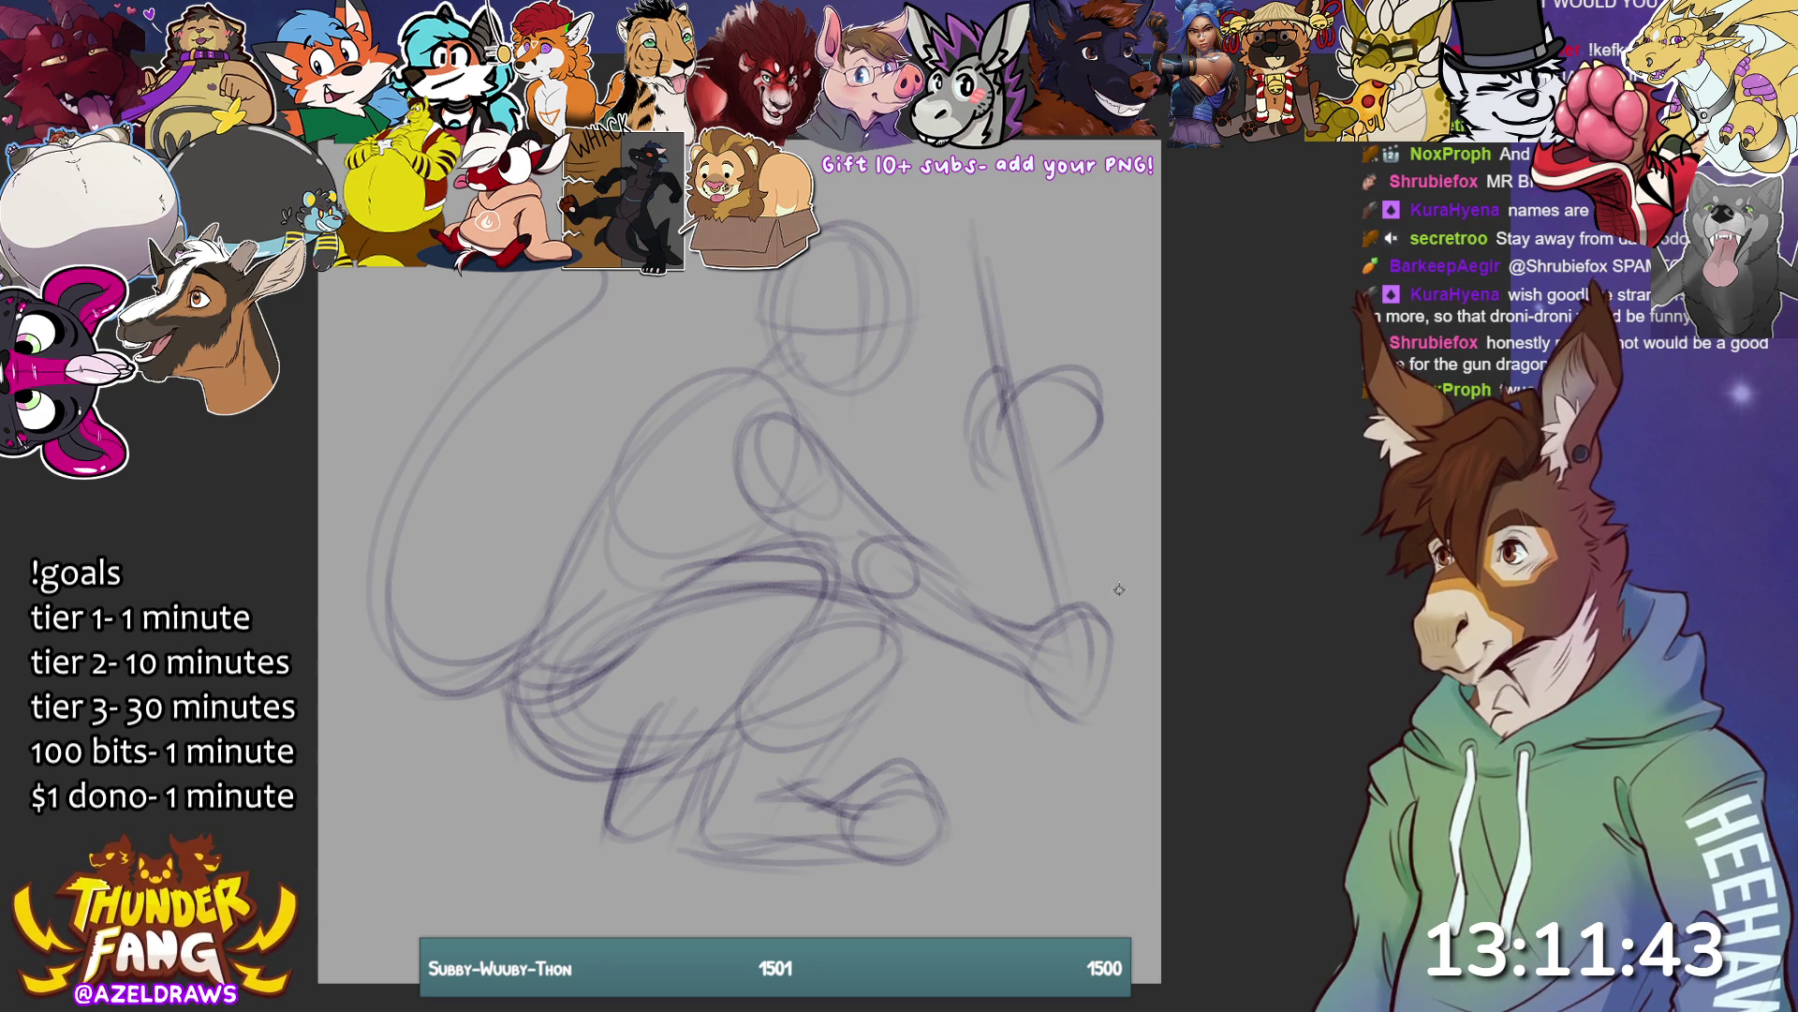
pyautogui.moveTo(1099, 572)
pyautogui.mouseDown()
pyautogui.moveTo(1124, 568)
pyautogui.moveTo(1077, 628)
pyautogui.moveTo(1116, 709)
pyautogui.mouseUp()
pyautogui.moveTo(1152, 651); pyautogui.dragTo(1111, 716)
pyautogui.moveTo(1054, 579); pyautogui.dragTo(1091, 728)
pyautogui.moveTo(1106, 633)
pyautogui.mouseDown()
pyautogui.moveTo(1068, 759)
pyautogui.moveTo(1074, 728)
pyautogui.mouseUp()
pyautogui.moveTo(956, 221); pyautogui.dragTo(998, 408)
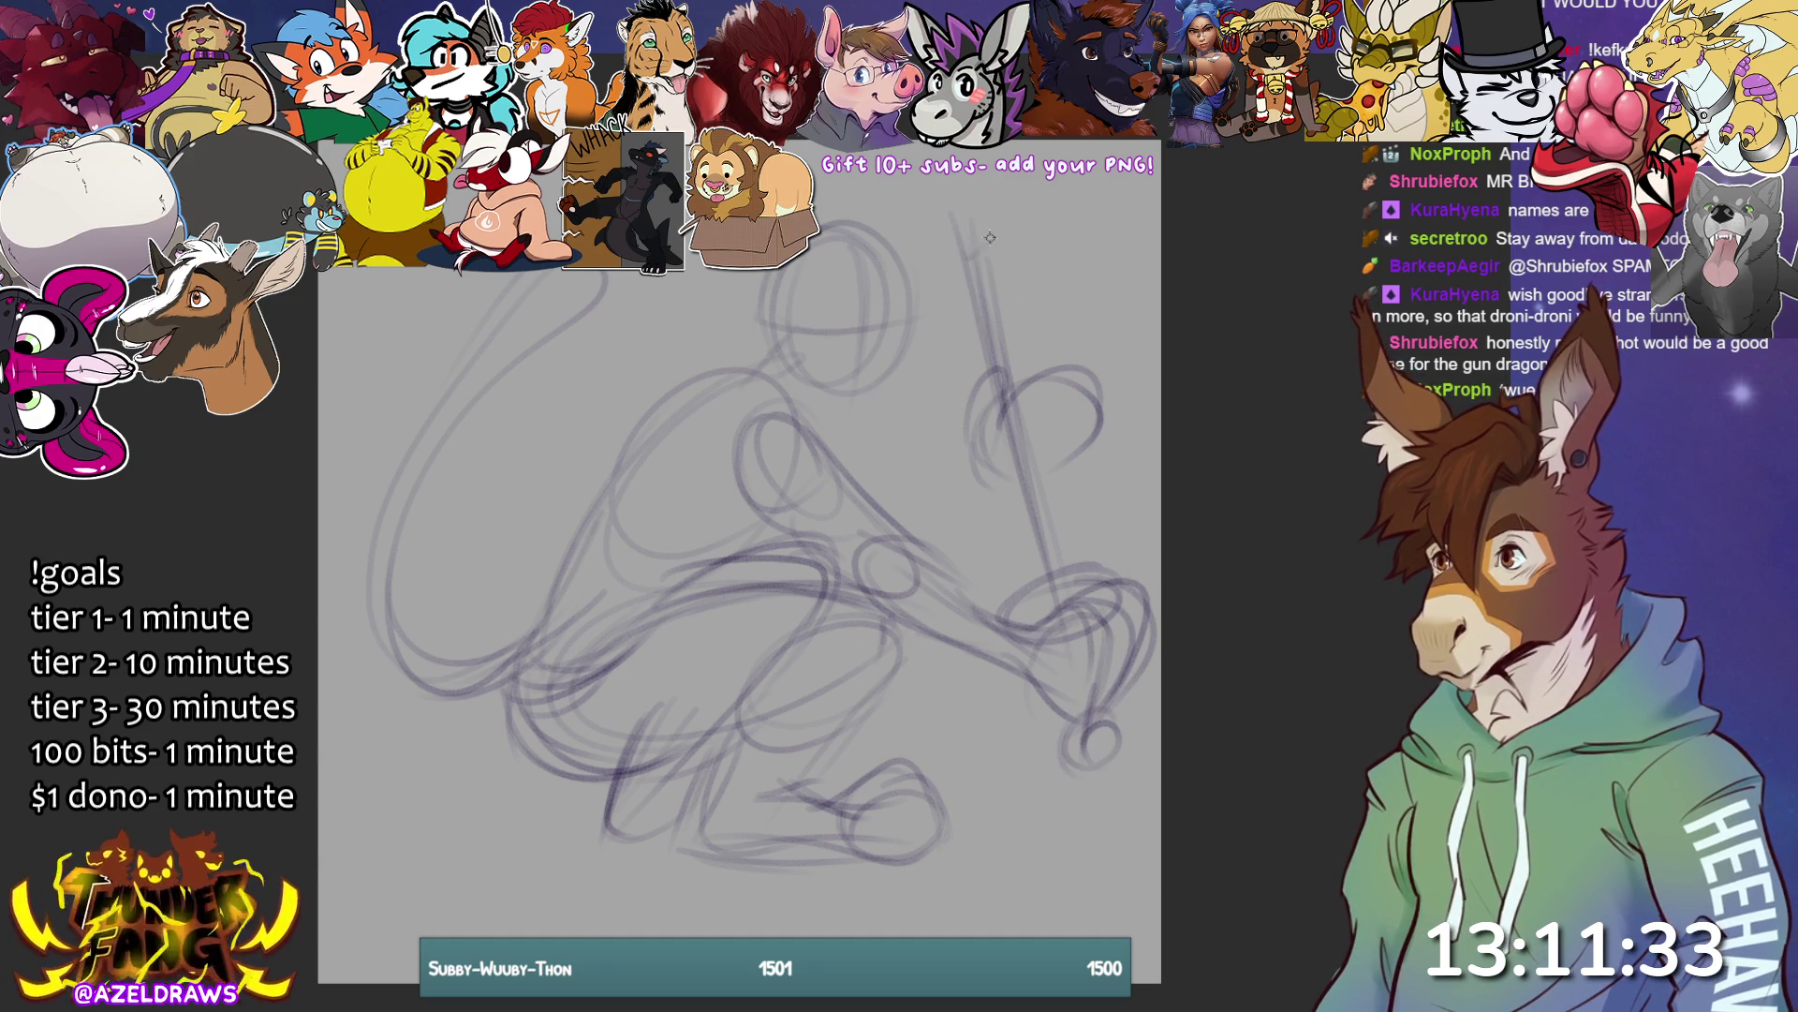
pyautogui.moveTo(967, 253); pyautogui.dragTo(1047, 141)
# - Sketch curves along the canvas's left edge and the figure's left side
pyautogui.moveTo(376, 272)
pyautogui.mouseDown()
pyautogui.moveTo(384, 419)
pyautogui.moveTo(328, 495)
pyautogui.mouseUp()
pyautogui.moveTo(348, 605)
pyautogui.mouseDown()
pyautogui.moveTo(323, 626)
pyautogui.moveTo(450, 717)
pyautogui.mouseUp()
pyautogui.moveTo(486, 655)
pyautogui.mouseDown()
pyautogui.moveTo(557, 576)
pyautogui.moveTo(541, 610)
pyautogui.moveTo(573, 588)
pyautogui.mouseUp()
pyautogui.moveTo(557, 626); pyautogui.dragTo(581, 650)
pyautogui.moveTo(422, 618)
pyautogui.mouseDown()
pyautogui.moveTo(532, 639)
pyautogui.moveTo(491, 422)
pyautogui.moveTo(610, 277)
pyautogui.mouseUp()
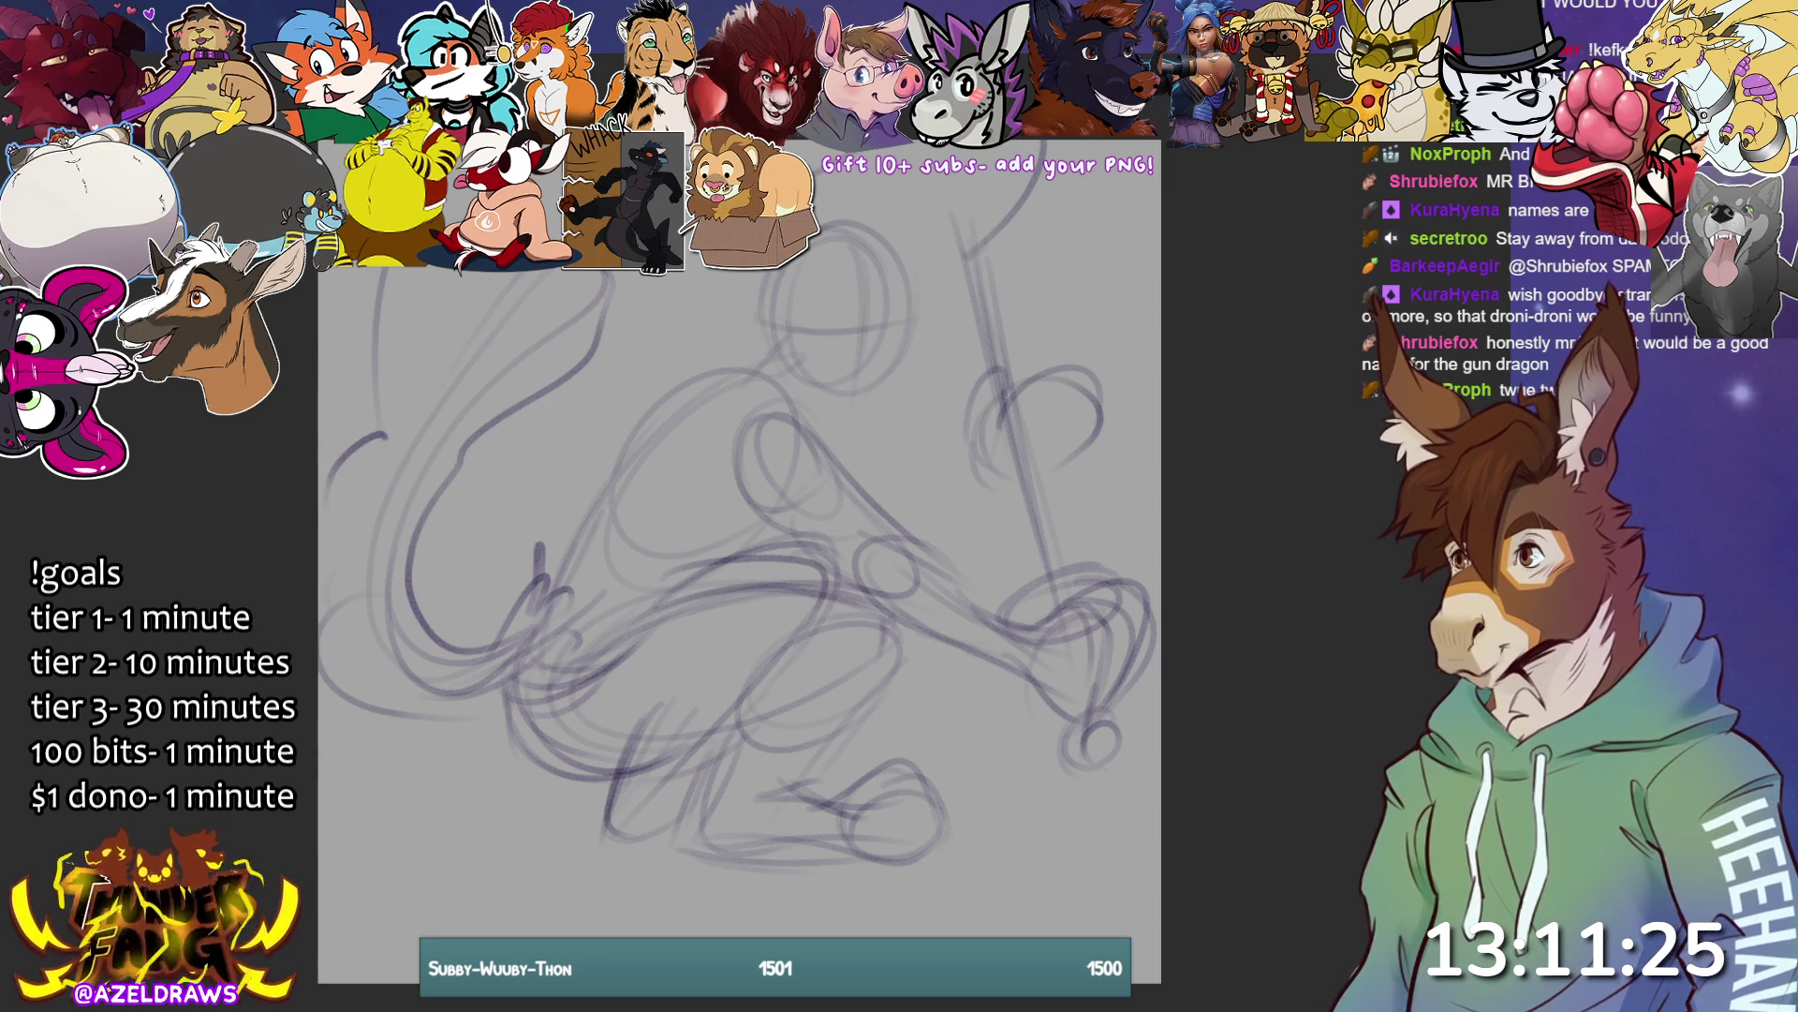
# - Draw a zigzag blade atop the staff and rough in the head back, jaw and snout
pyautogui.moveTo(1007, 150)
pyautogui.mouseDown()
pyautogui.moveTo(948, 242)
pyautogui.moveTo(1063, 208)
pyautogui.moveTo(983, 273)
pyautogui.mouseUp()
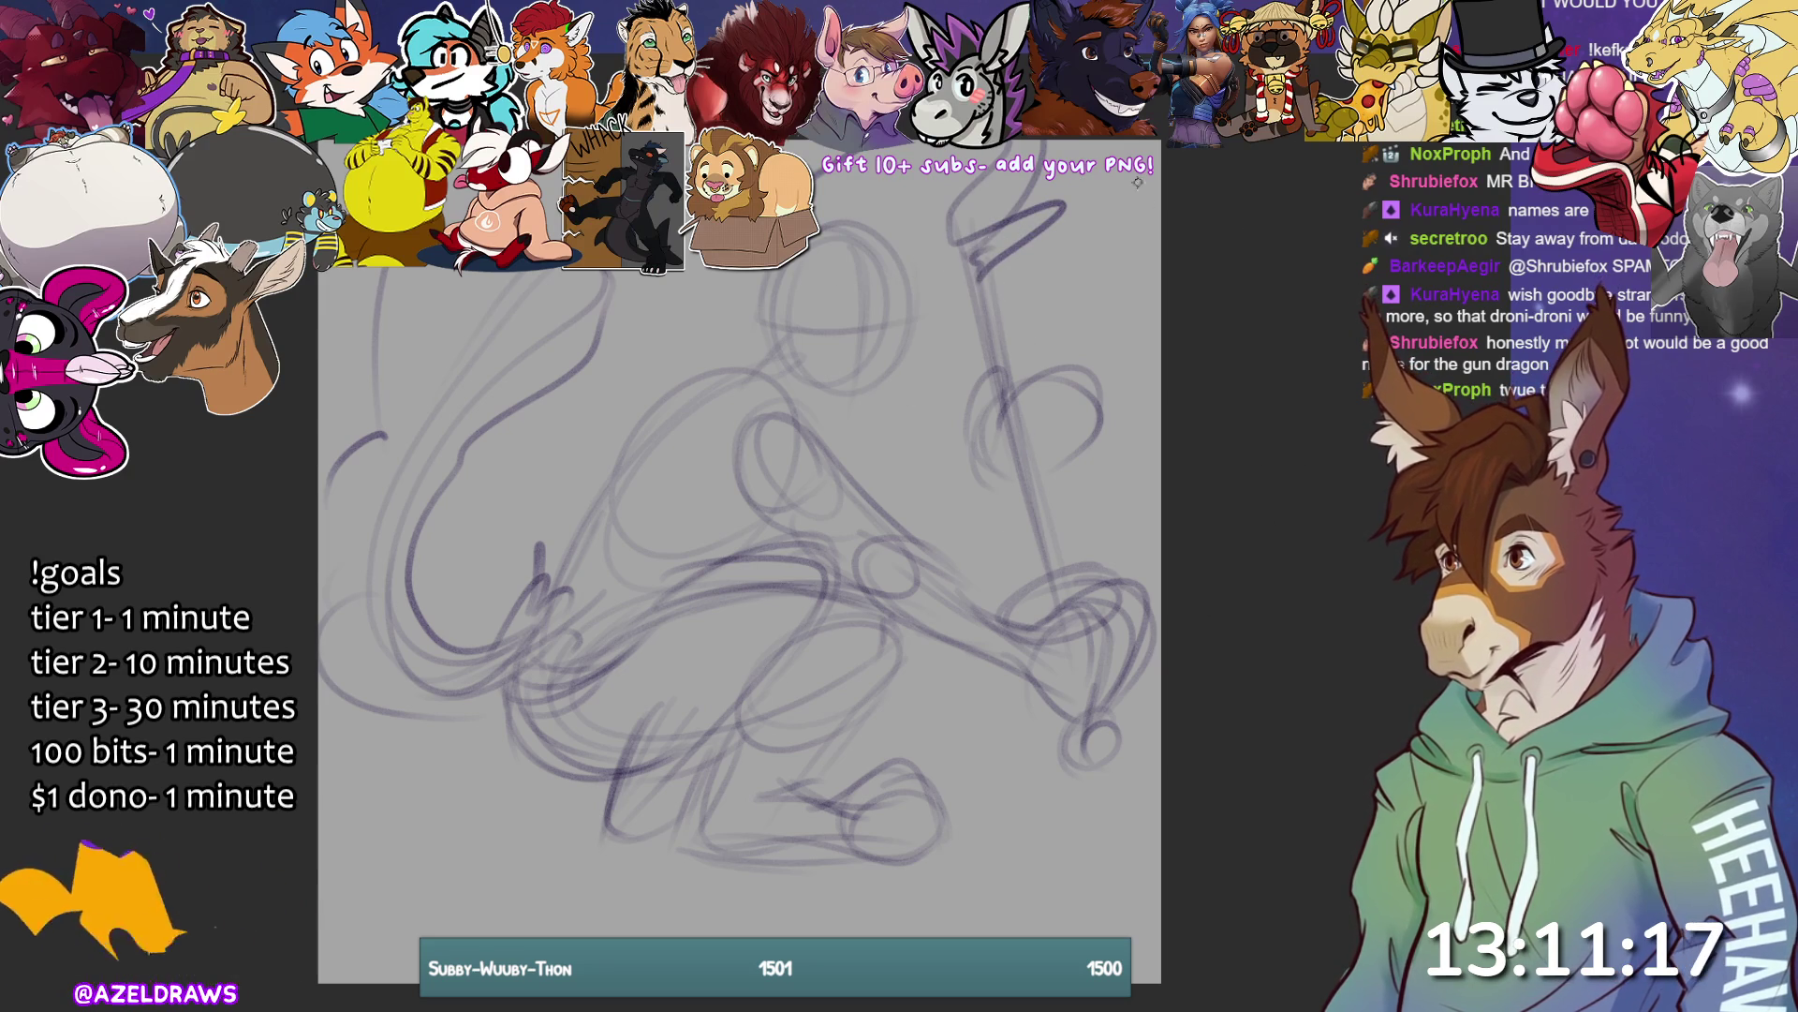
pyautogui.moveTo(690, 380)
pyautogui.mouseDown()
pyautogui.moveTo(755, 310)
pyautogui.moveTo(749, 345)
pyautogui.moveTo(750, 314)
pyautogui.moveTo(663, 374)
pyautogui.mouseUp()
pyautogui.moveTo(792, 361)
pyautogui.mouseDown()
pyautogui.moveTo(937, 375)
pyautogui.moveTo(824, 436)
pyautogui.moveTo(937, 384)
pyautogui.moveTo(937, 458)
pyautogui.moveTo(876, 461)
pyautogui.mouseUp()
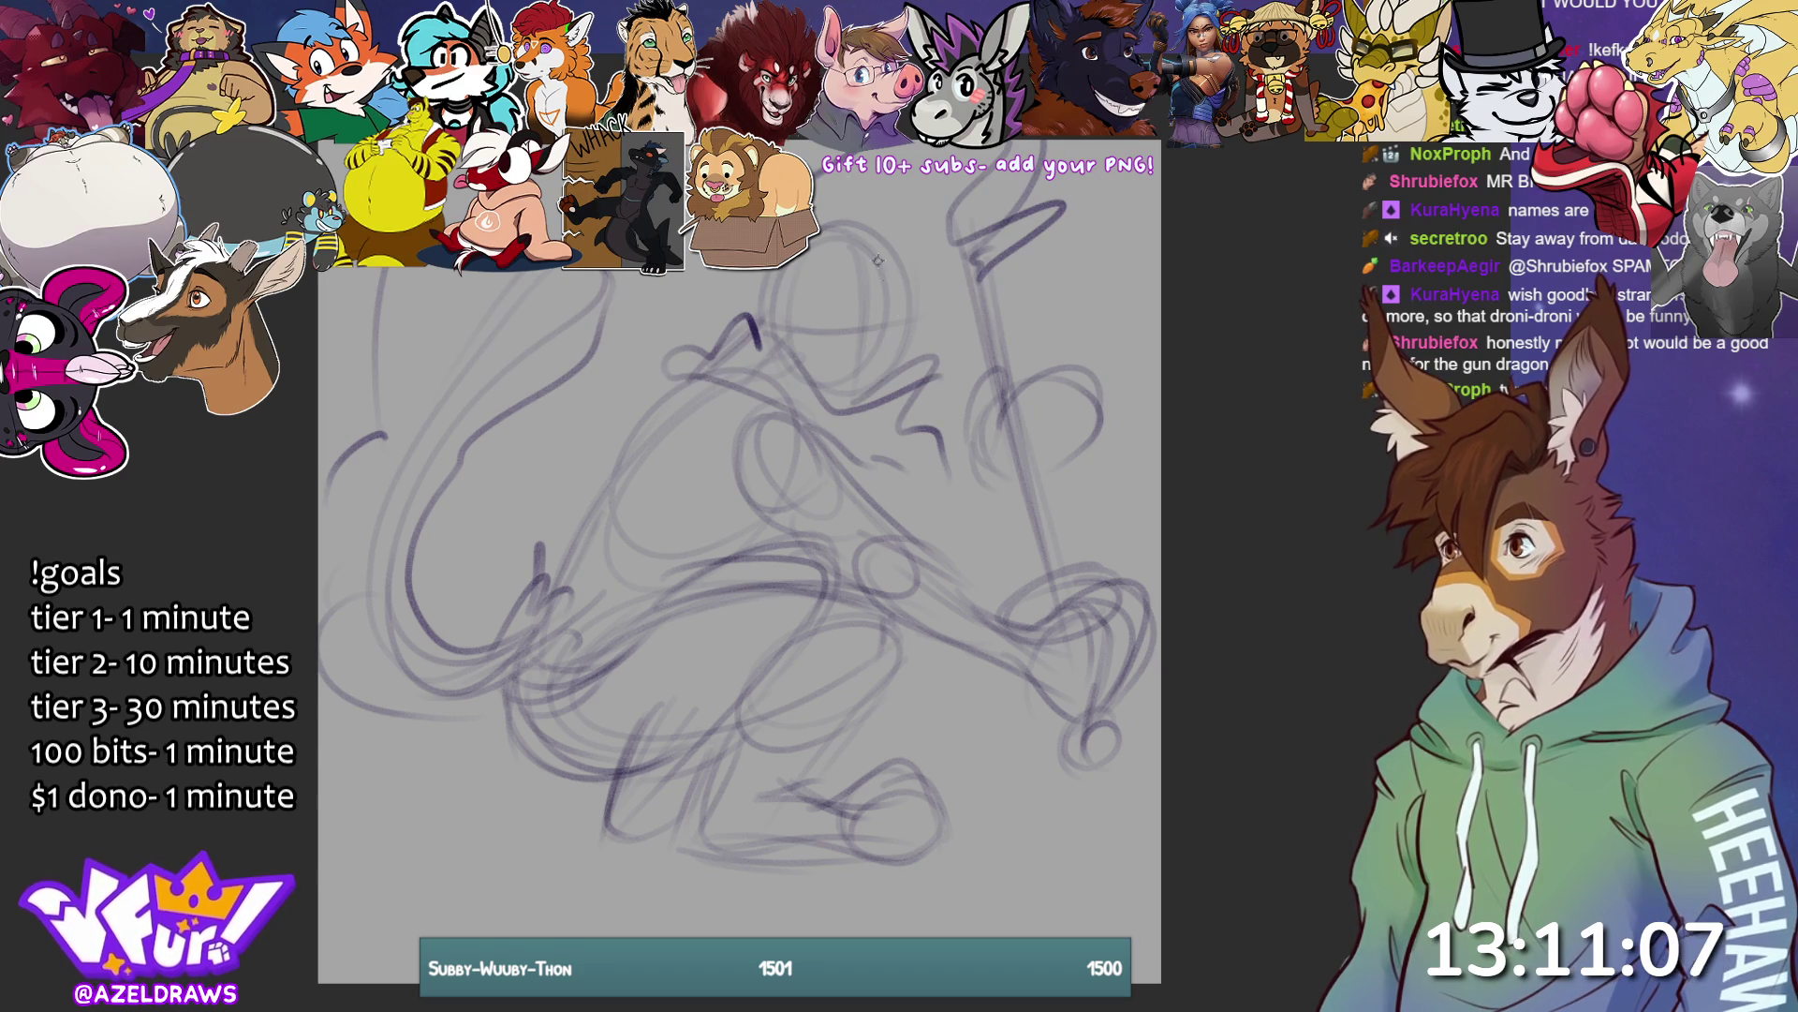
pyautogui.moveTo(763, 305)
pyautogui.mouseDown()
pyautogui.moveTo(839, 349)
pyautogui.moveTo(880, 345)
pyautogui.moveTo(948, 260)
pyautogui.moveTo(862, 297)
pyautogui.moveTo(811, 253)
pyautogui.moveTo(740, 323)
pyautogui.moveTo(820, 306)
pyautogui.moveTo(828, 324)
pyautogui.moveTo(891, 320)
pyautogui.moveTo(828, 318)
pyautogui.mouseUp()
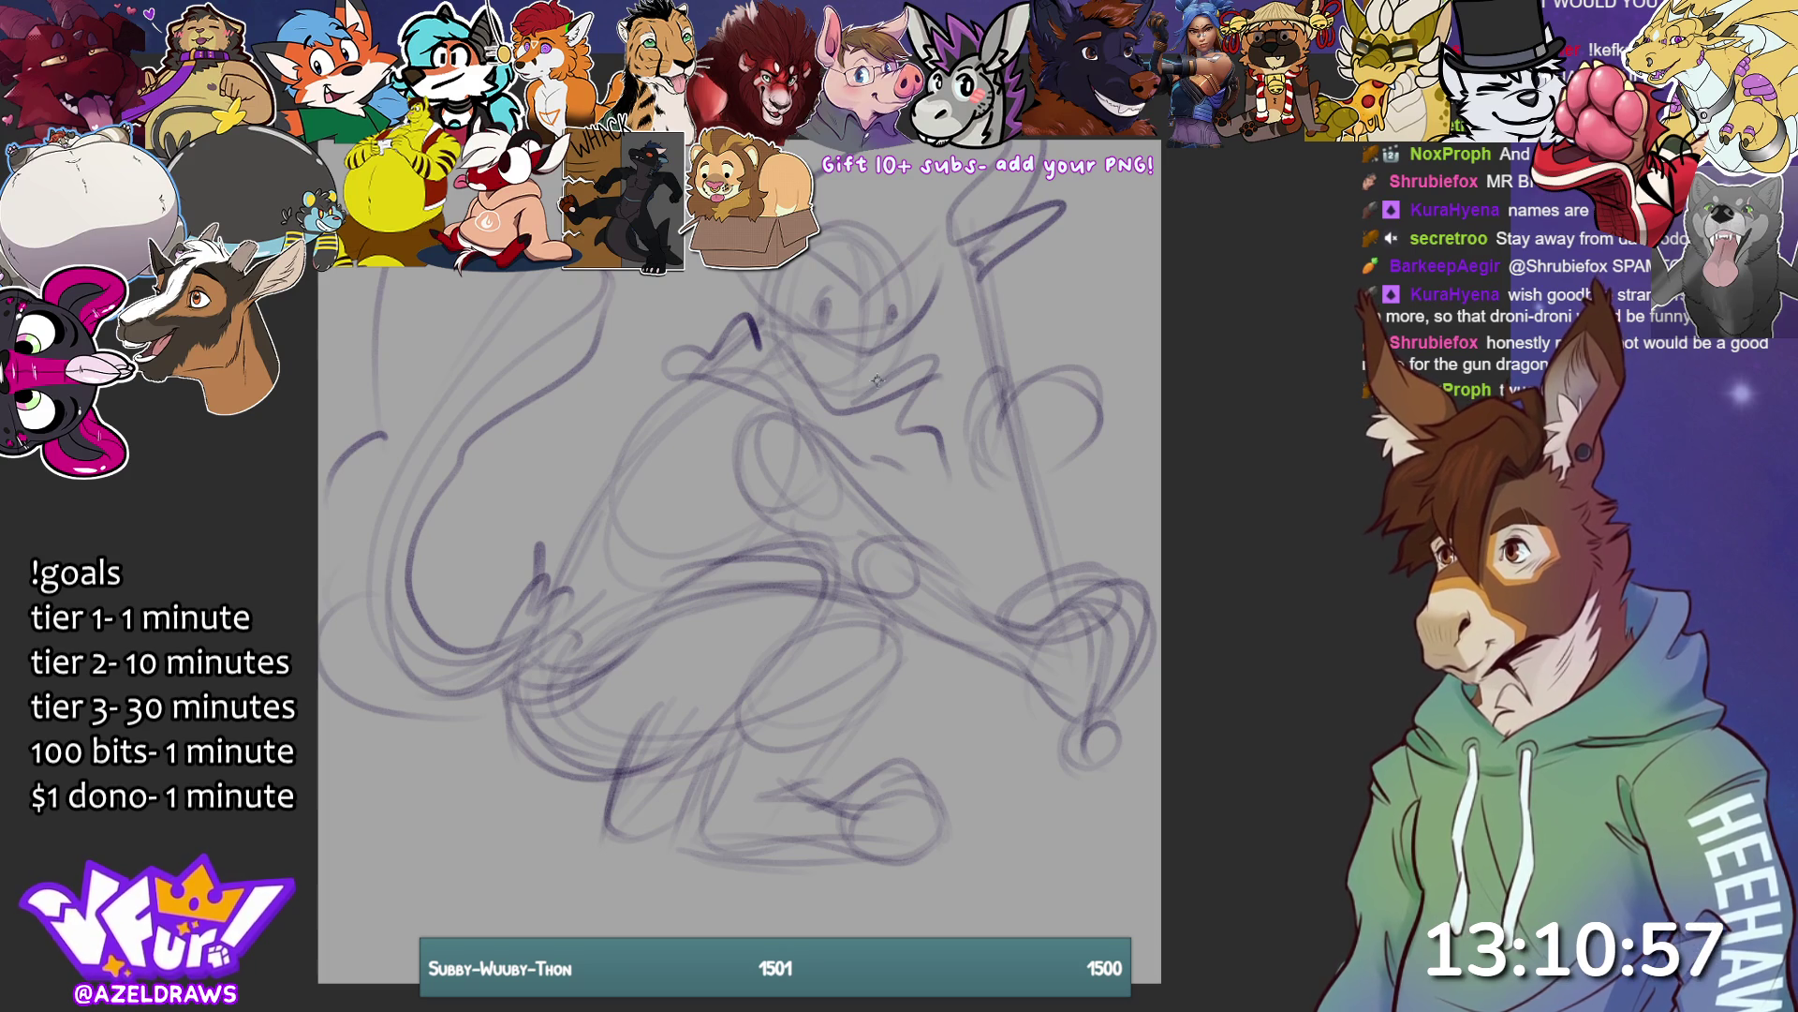
# - Mark the nose and sketch shapes on top of the head and below the snout
pyautogui.moveTo(849, 371)
pyautogui.mouseDown()
pyautogui.moveTo(873, 365)
pyautogui.moveTo(828, 371)
pyautogui.moveTo(862, 380)
pyautogui.mouseUp()
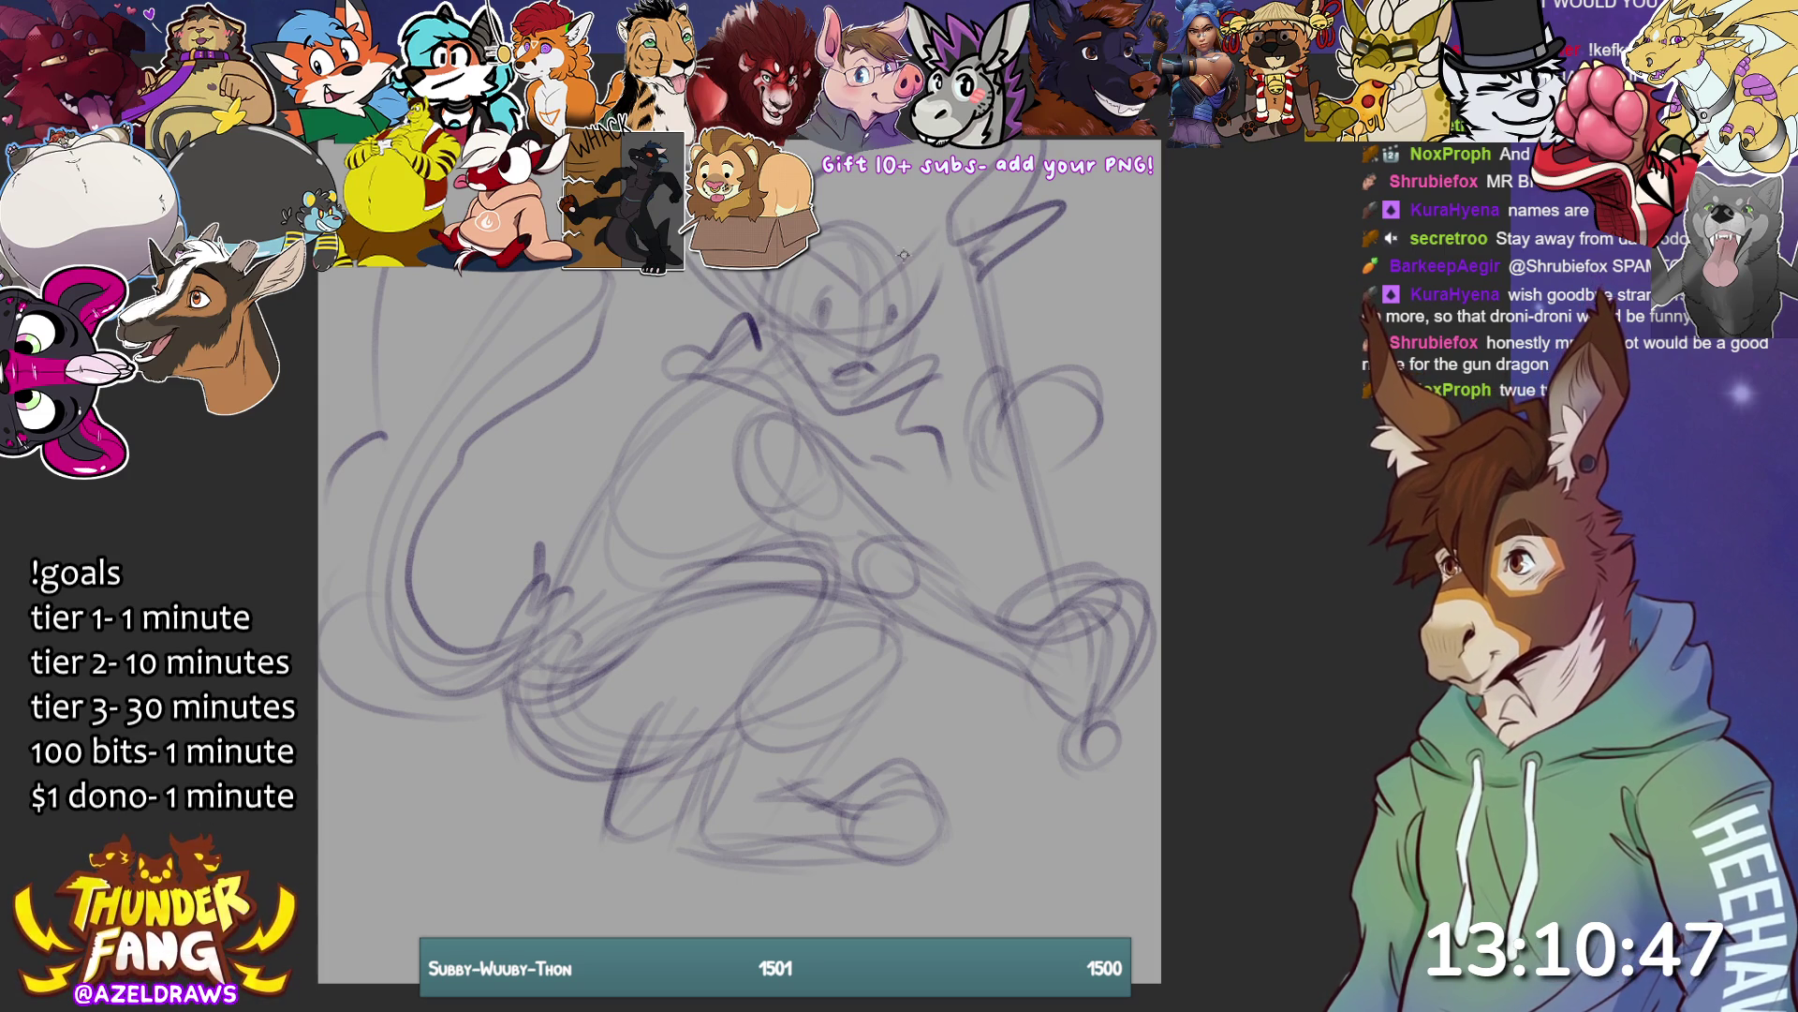
pyautogui.moveTo(945, 184); pyautogui.dragTo(914, 282)
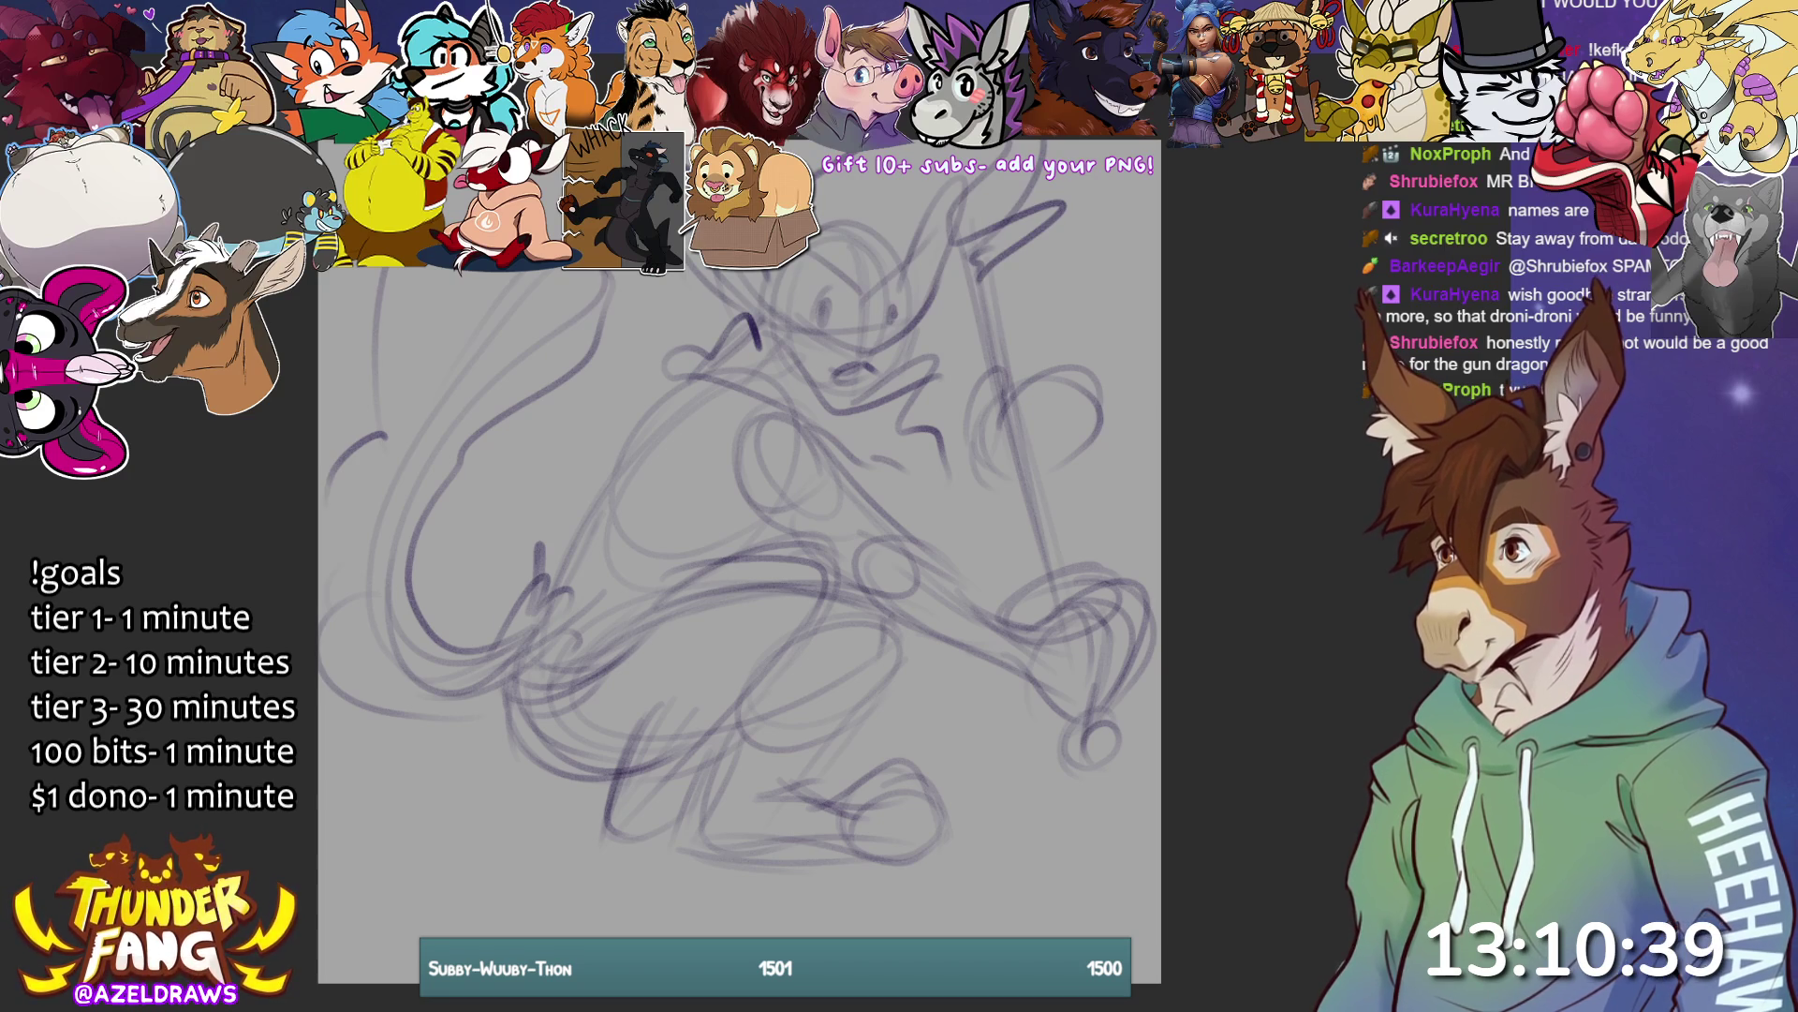
pyautogui.moveTo(817, 177)
pyautogui.mouseDown()
pyautogui.moveTo(852, 208)
pyautogui.moveTo(923, 196)
pyautogui.moveTo(936, 272)
pyautogui.mouseUp()
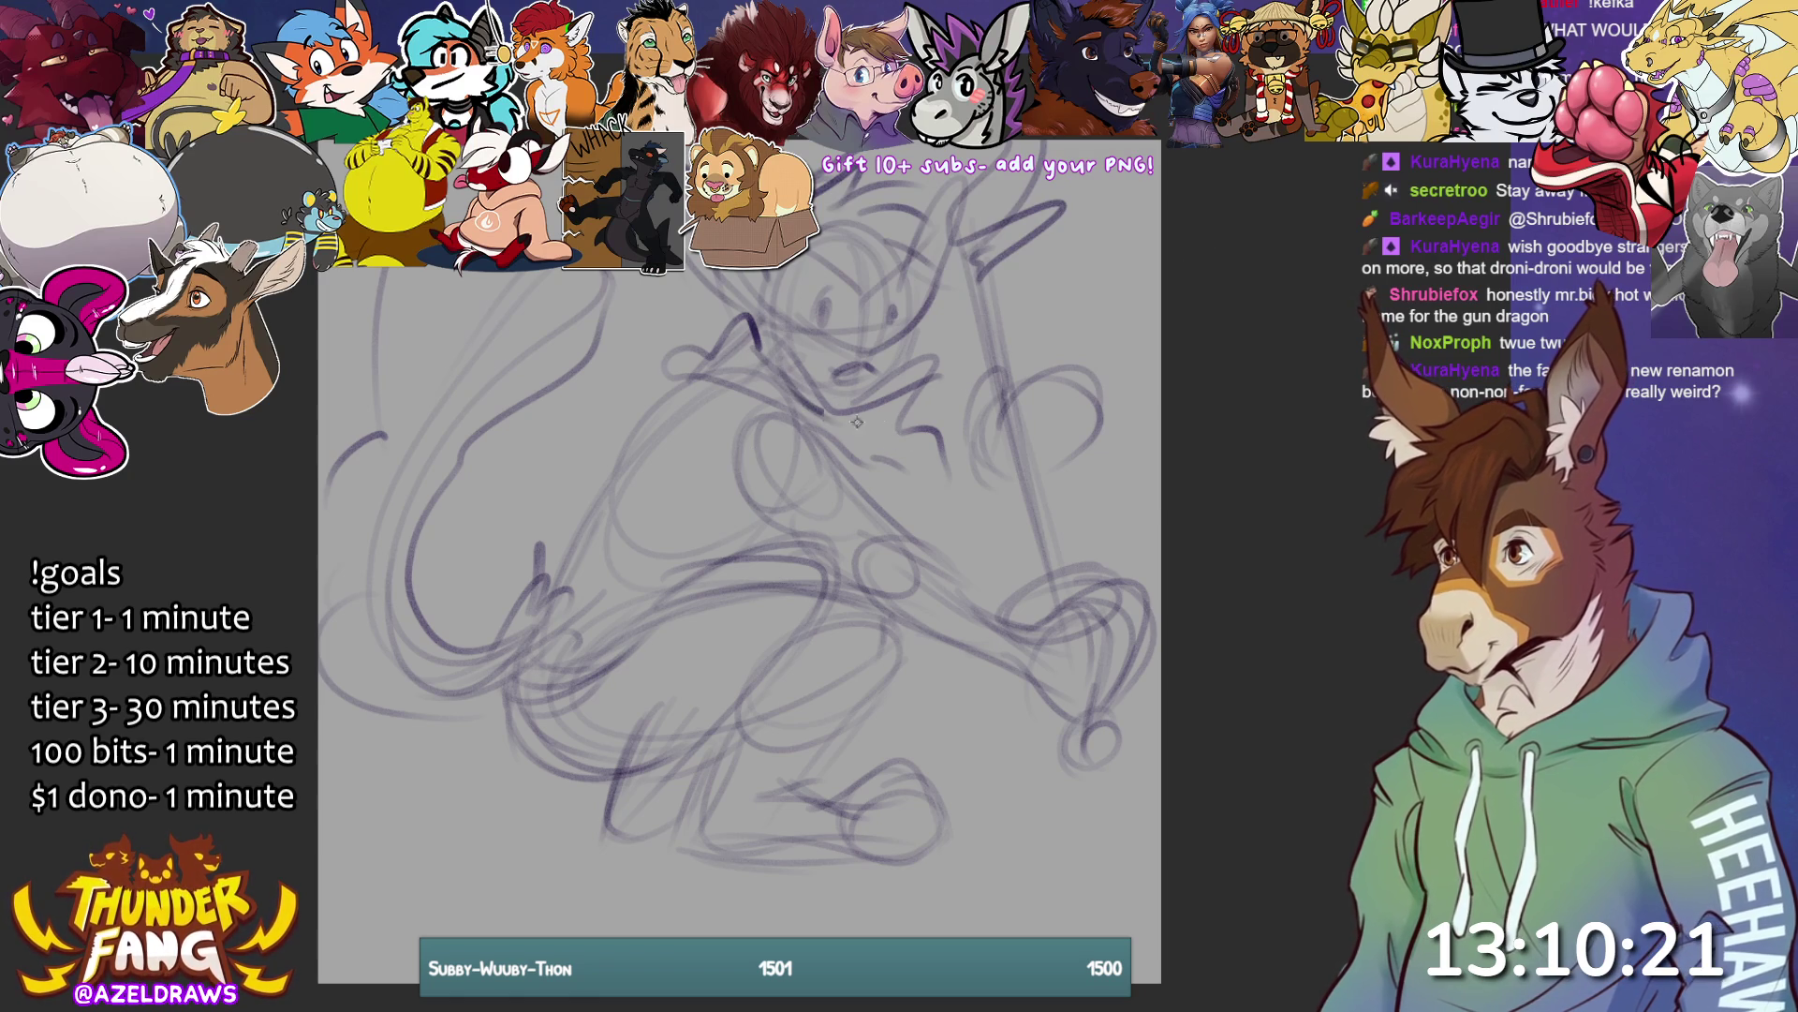
pyautogui.moveTo(925, 499); pyautogui.dragTo(965, 485)
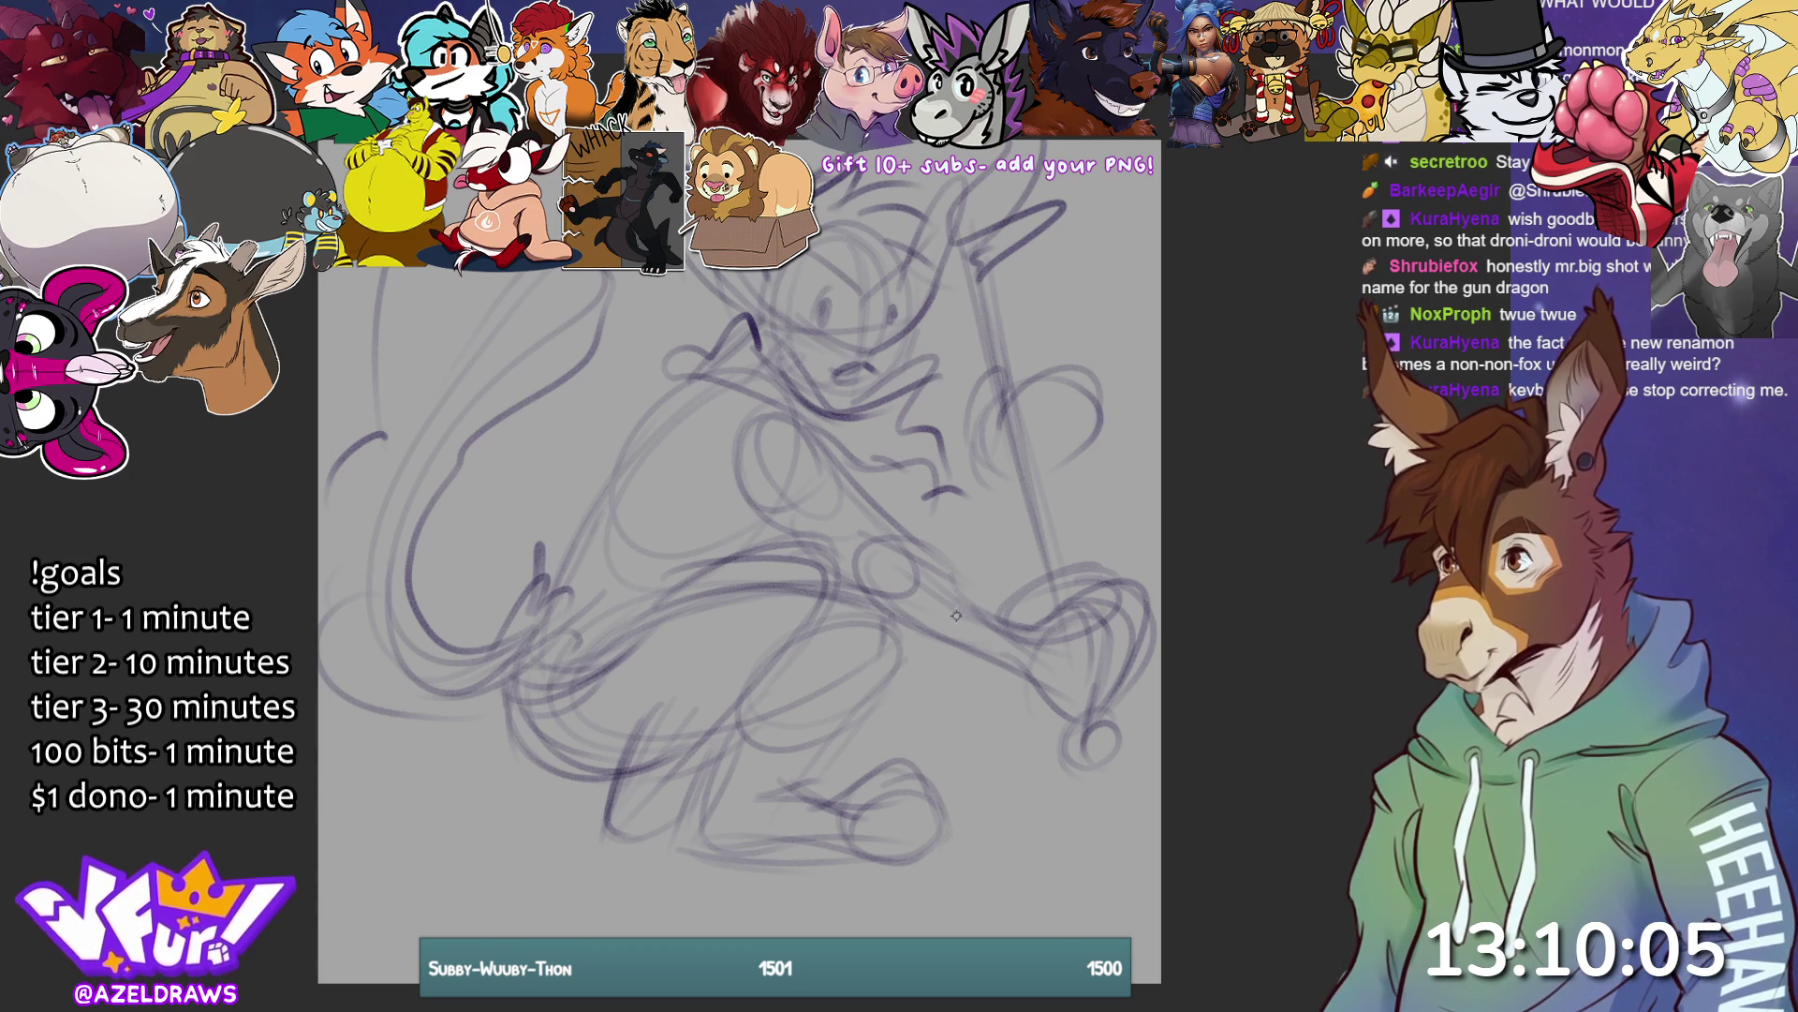
# - Sketch the lower body, chest curve, diagonal back line and torso
pyautogui.moveTo(614, 625); pyautogui.dragTo(880, 650)
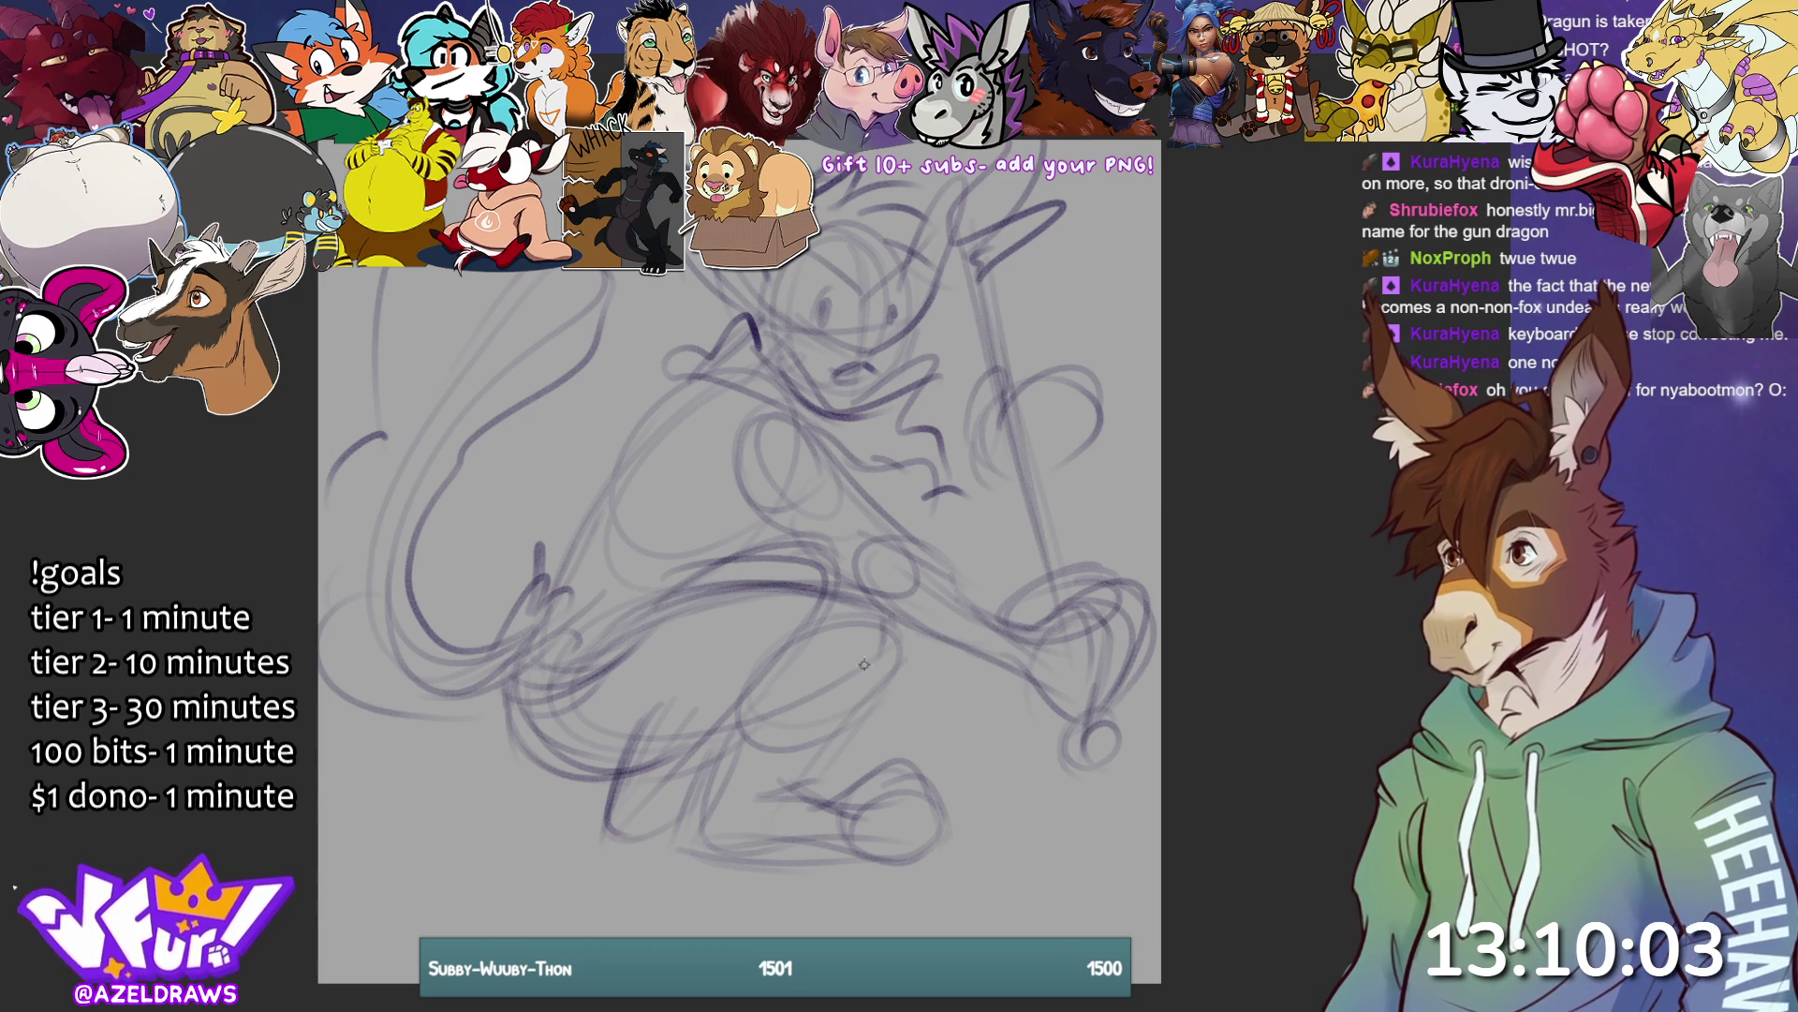
pyautogui.moveTo(817, 588); pyautogui.dragTo(848, 717)
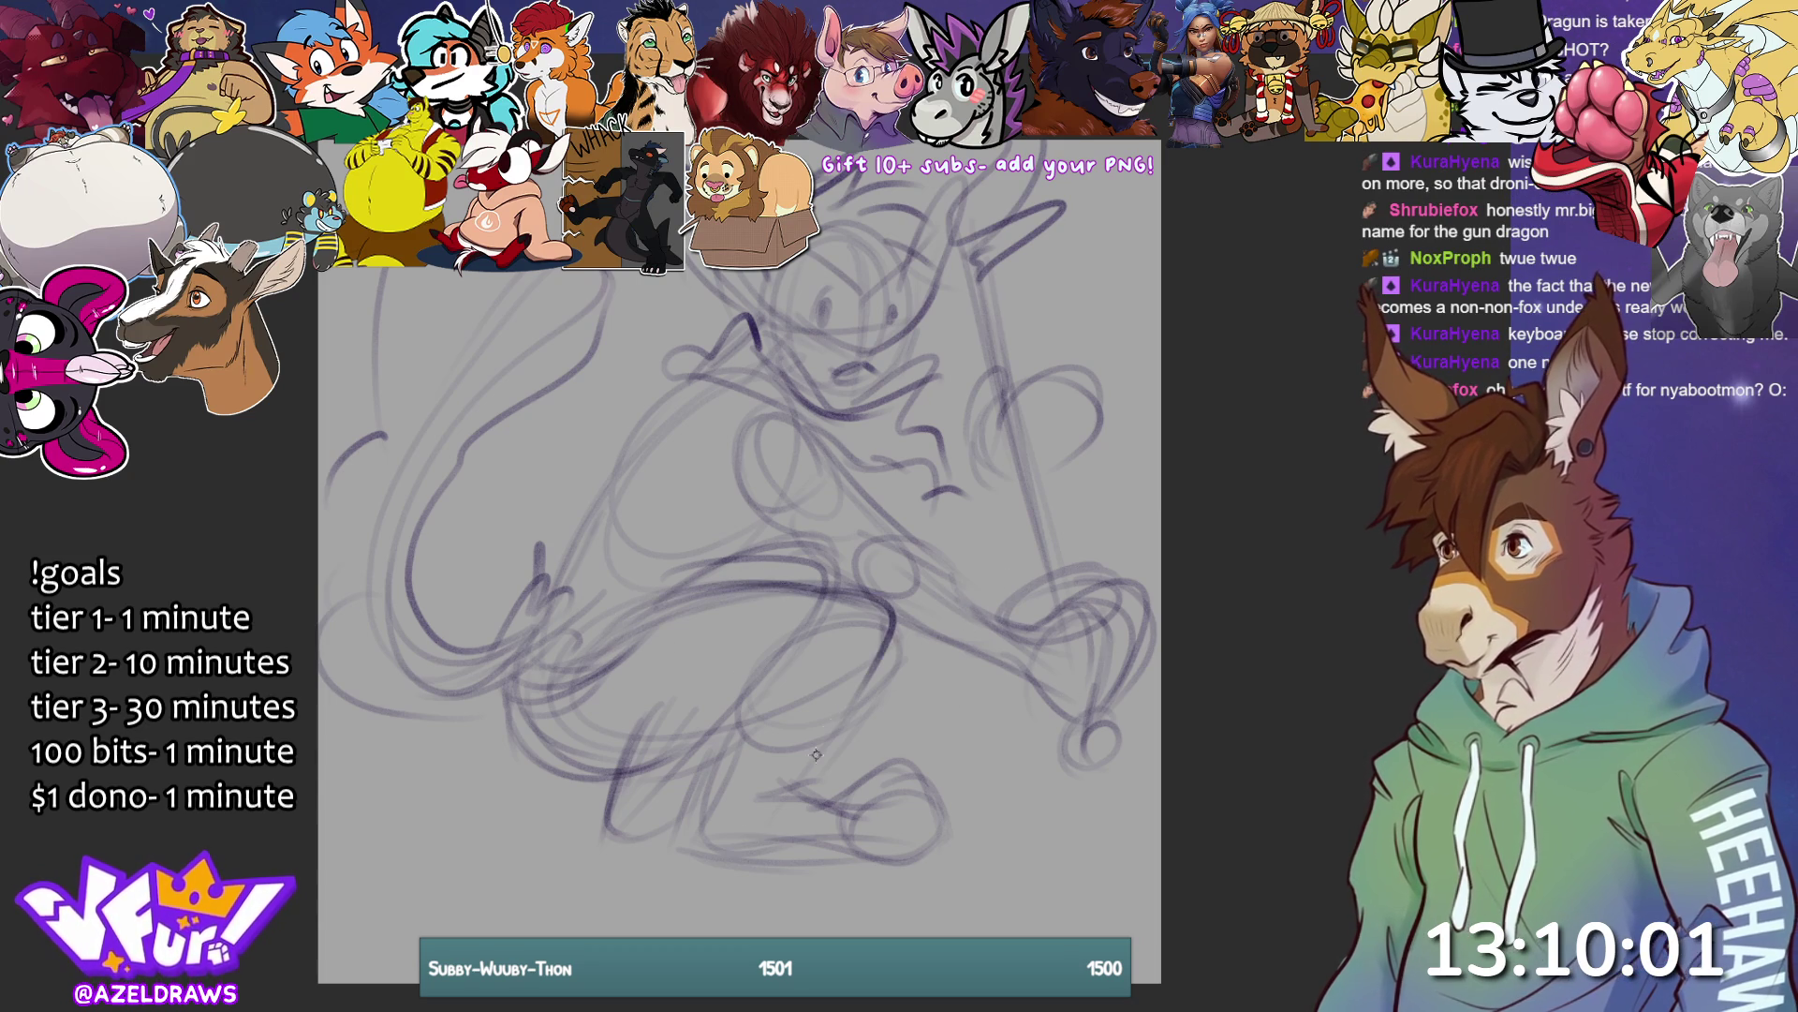
pyautogui.moveTo(521, 693)
pyautogui.mouseDown()
pyautogui.moveTo(521, 718)
pyautogui.moveTo(604, 759)
pyautogui.moveTo(644, 653)
pyautogui.mouseUp()
pyautogui.moveTo(541, 723); pyautogui.dragTo(661, 618)
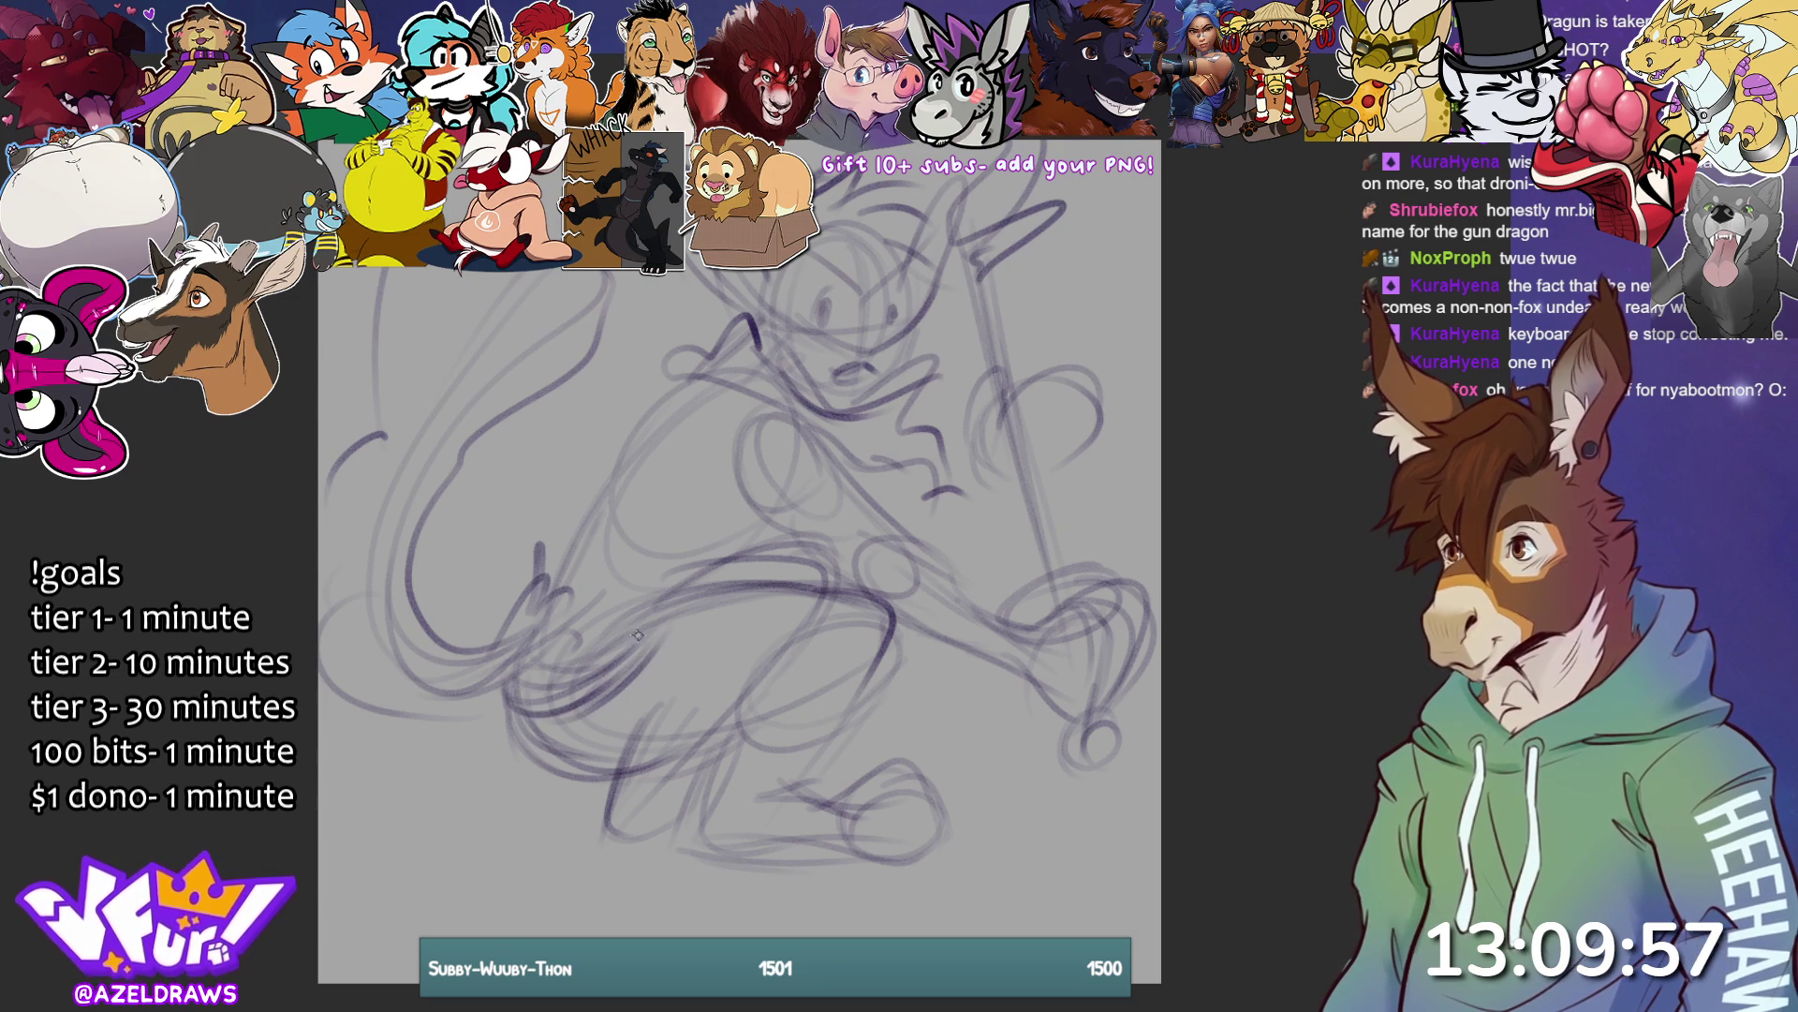
pyautogui.moveTo(674, 386); pyautogui.dragTo(552, 590)
pyautogui.moveTo(760, 530); pyautogui.dragTo(740, 576)
pyautogui.moveTo(766, 386); pyautogui.dragTo(736, 545)
pyautogui.moveTo(729, 468); pyautogui.dragTo(732, 537)
pyautogui.moveTo(745, 421); pyautogui.dragTo(722, 548)
pyautogui.moveTo(735, 485); pyautogui.dragTo(811, 539)
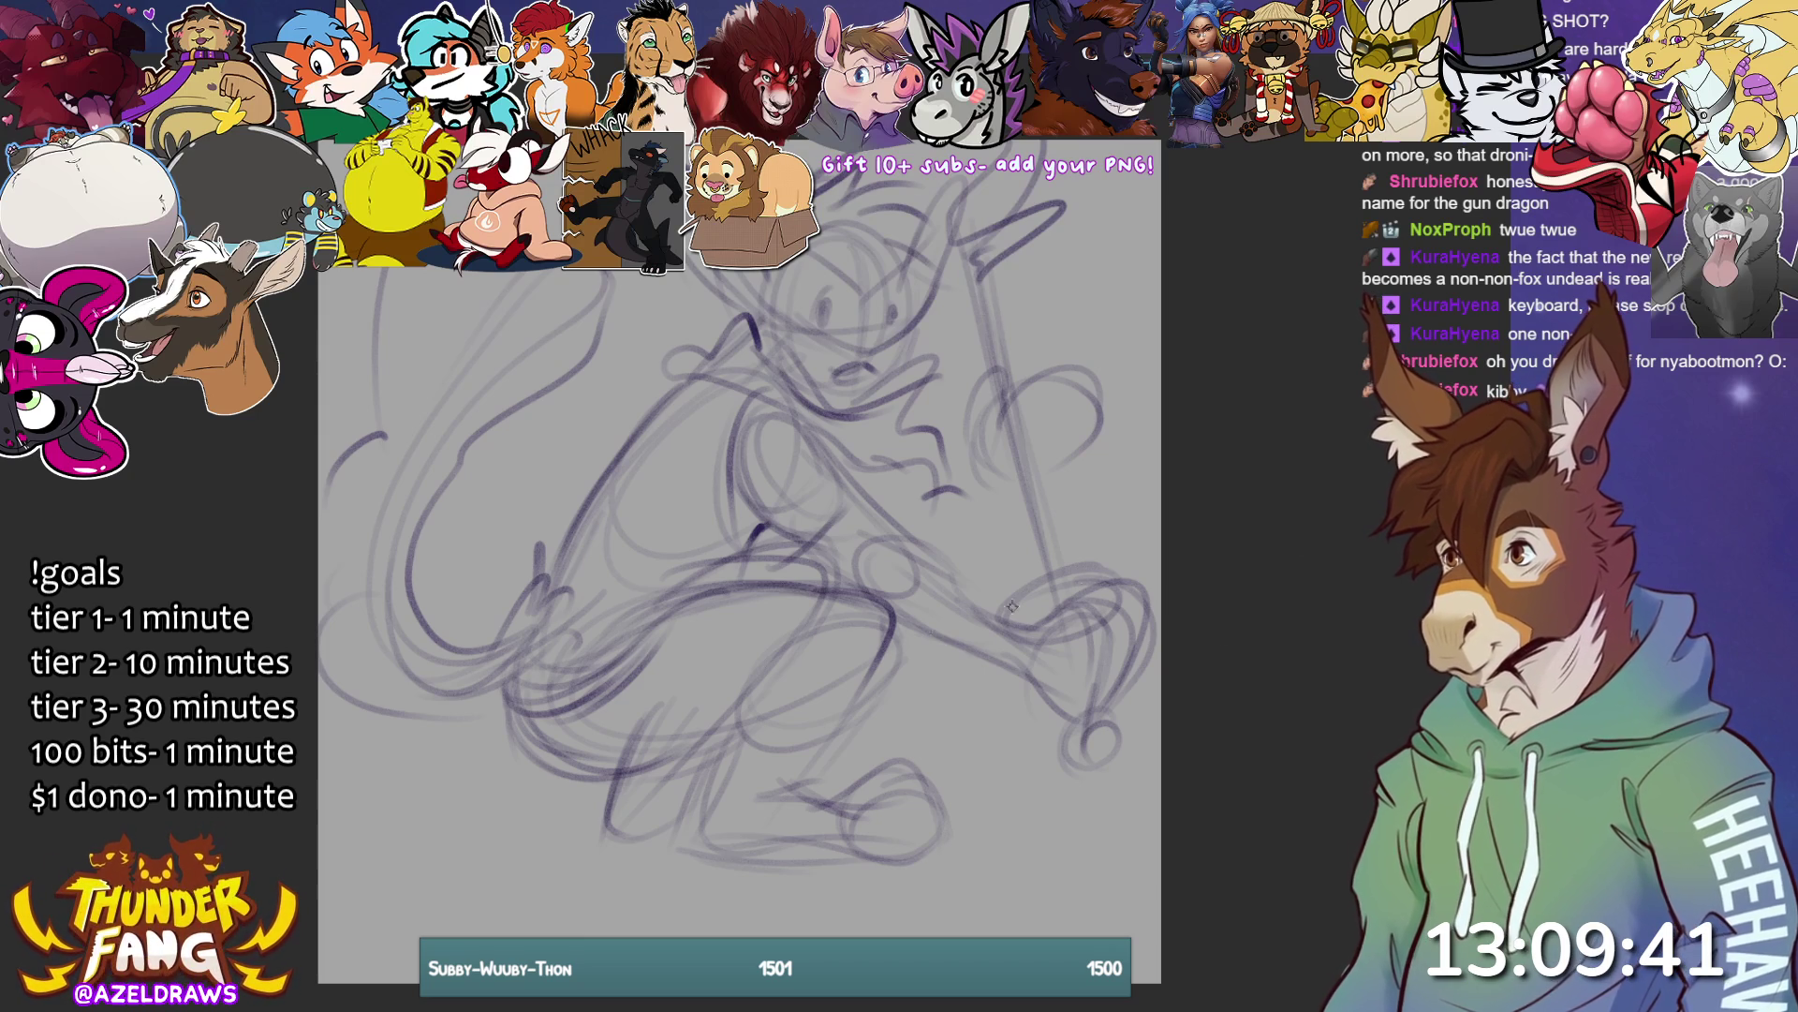
# - Add right-side arcs, the arcing horn line, body curves and strokes around the bent knee
pyautogui.moveTo(1000, 476); pyautogui.dragTo(916, 554)
pyautogui.moveTo(952, 438)
pyautogui.mouseDown()
pyautogui.moveTo(947, 398)
pyautogui.moveTo(995, 418)
pyautogui.moveTo(1041, 360)
pyautogui.moveTo(1019, 389)
pyautogui.moveTo(1012, 367)
pyautogui.moveTo(1039, 379)
pyautogui.moveTo(1051, 446)
pyautogui.moveTo(1058, 365)
pyautogui.moveTo(1060, 394)
pyautogui.moveTo(1040, 354)
pyautogui.moveTo(1066, 431)
pyautogui.moveTo(1053, 464)
pyautogui.moveTo(932, 463)
pyautogui.moveTo(991, 547)
pyautogui.moveTo(1010, 516)
pyautogui.mouseUp()
pyautogui.moveTo(1030, 216)
pyautogui.mouseDown()
pyautogui.moveTo(1113, 183)
pyautogui.moveTo(1082, 281)
pyautogui.moveTo(1096, 299)
pyautogui.mouseUp()
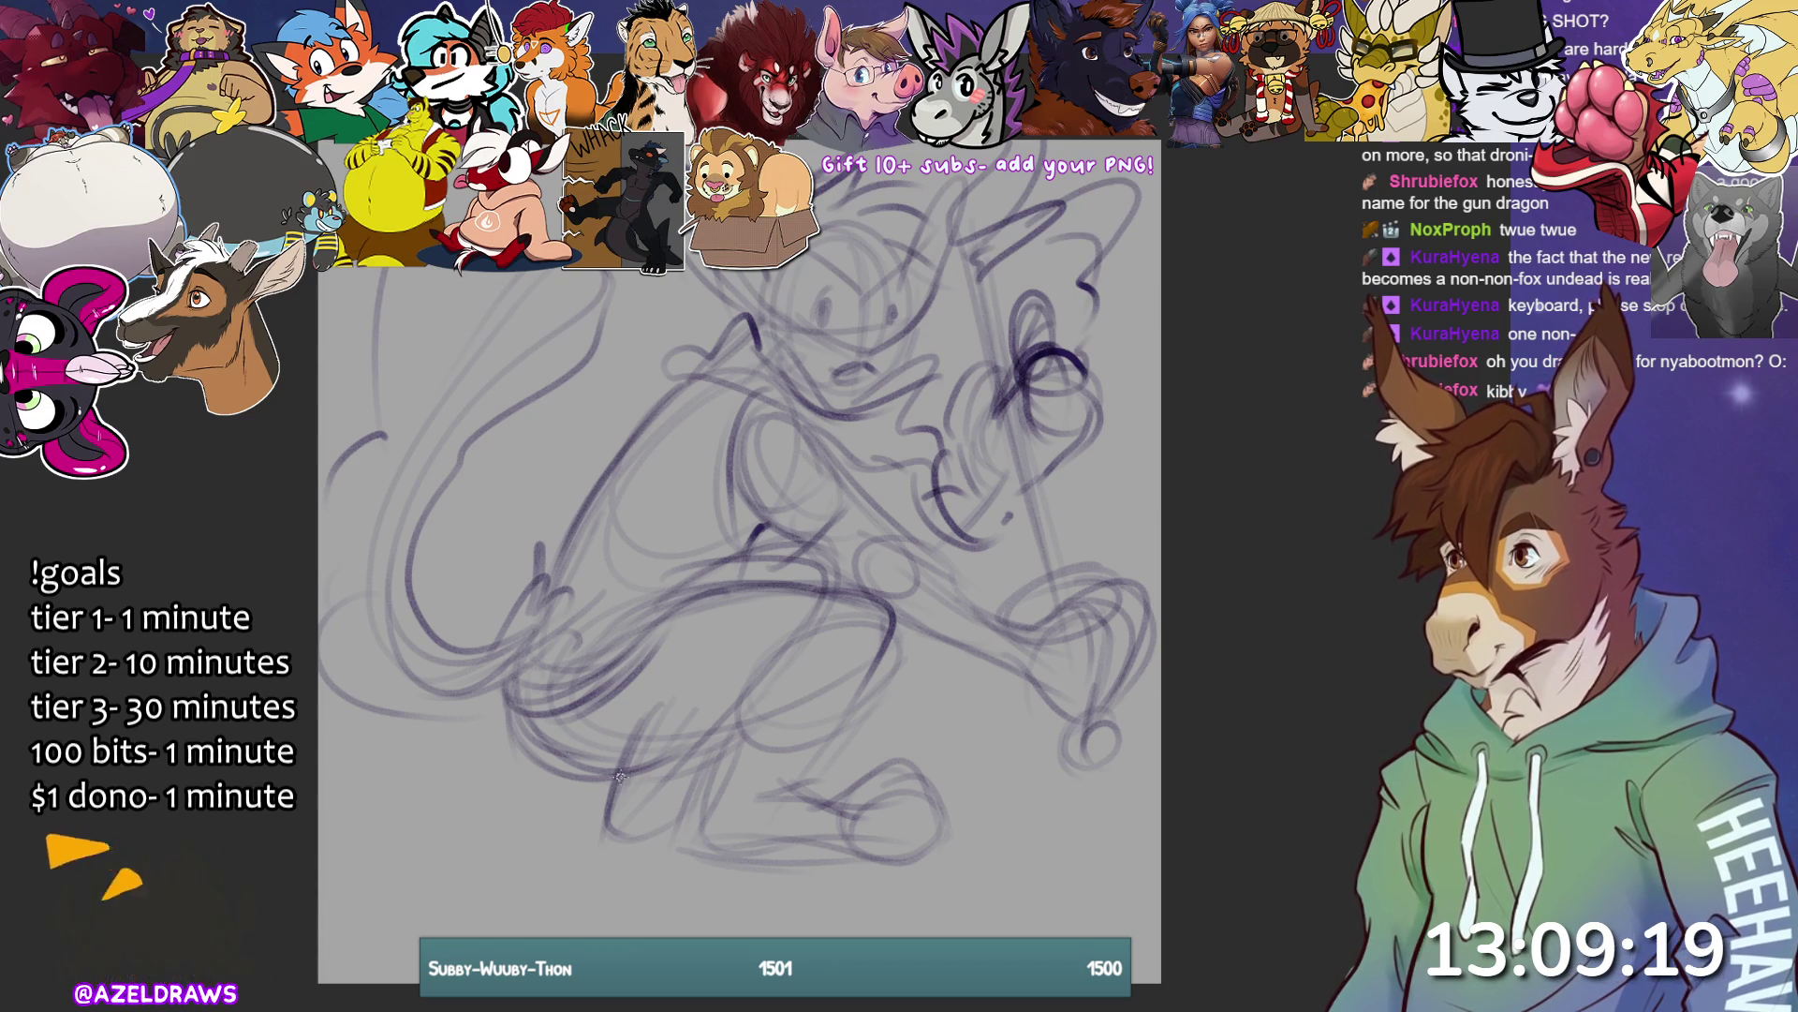
pyautogui.moveTo(542, 552); pyautogui.dragTo(702, 573)
pyautogui.moveTo(567, 512); pyautogui.dragTo(778, 602)
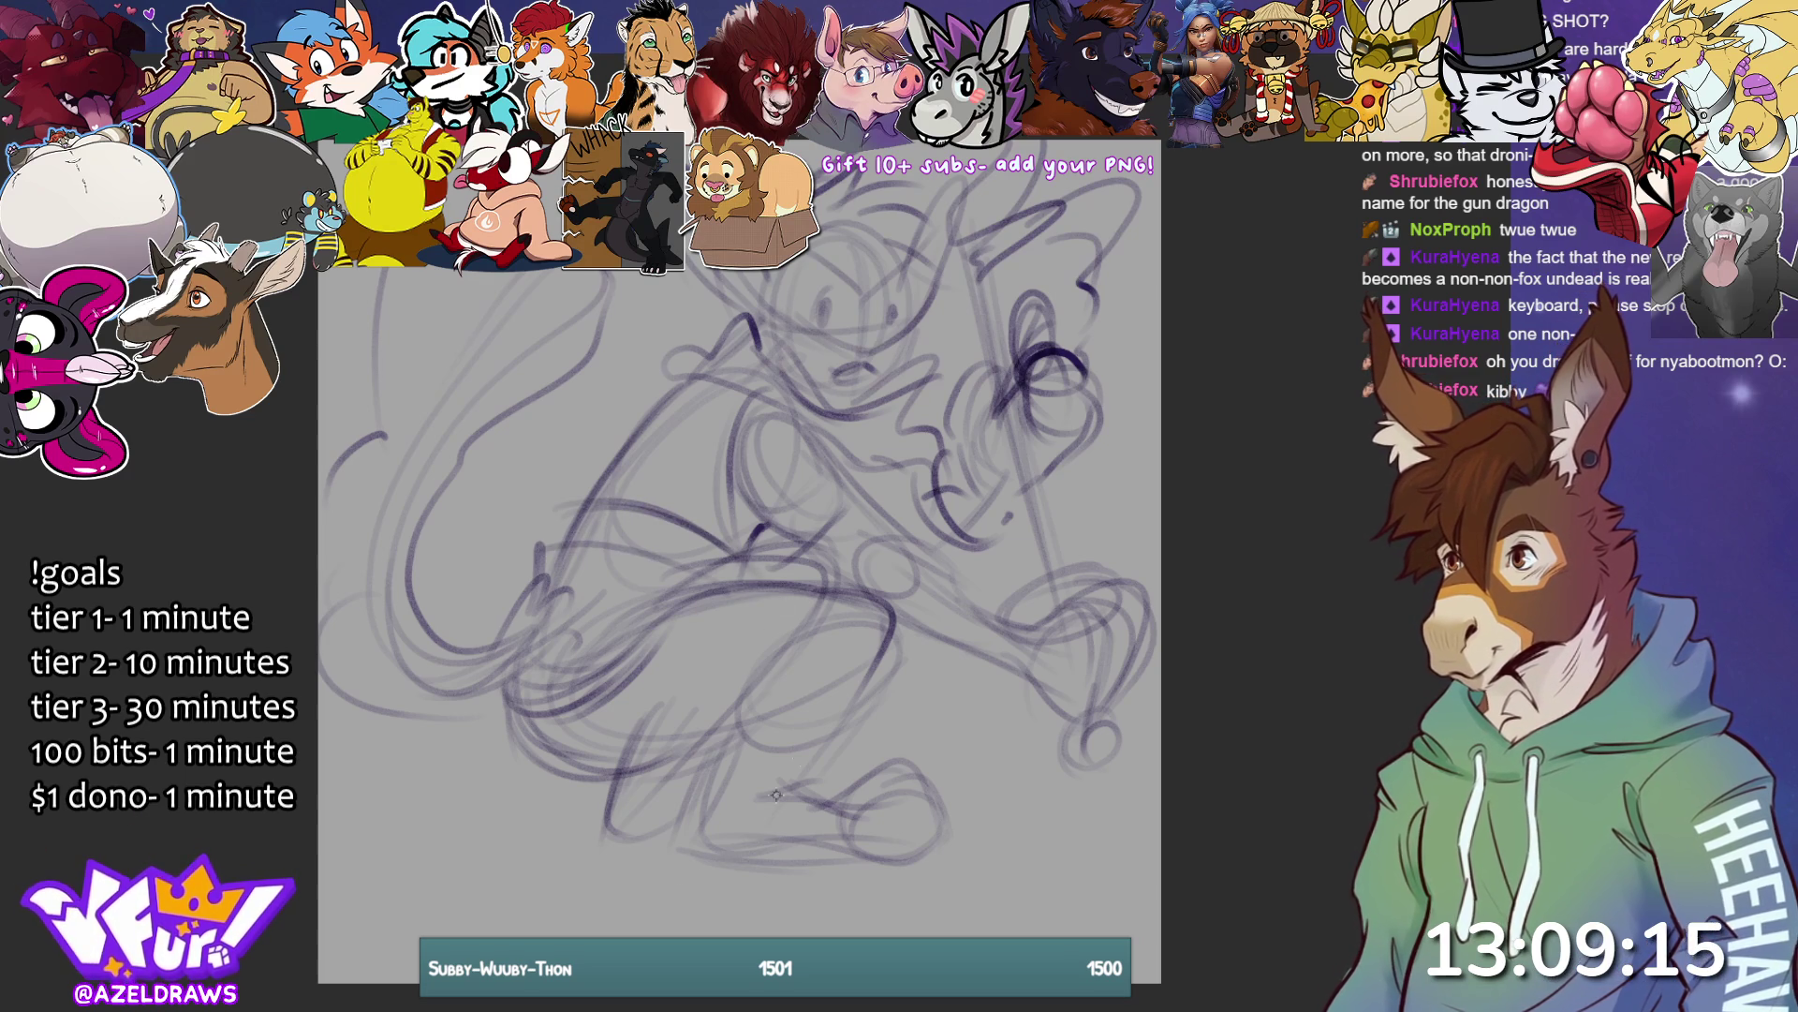
pyautogui.moveTo(781, 526)
pyautogui.mouseDown()
pyautogui.moveTo(834, 469)
pyautogui.moveTo(857, 496)
pyautogui.mouseUp()
pyautogui.moveTo(843, 562); pyautogui.dragTo(902, 528)
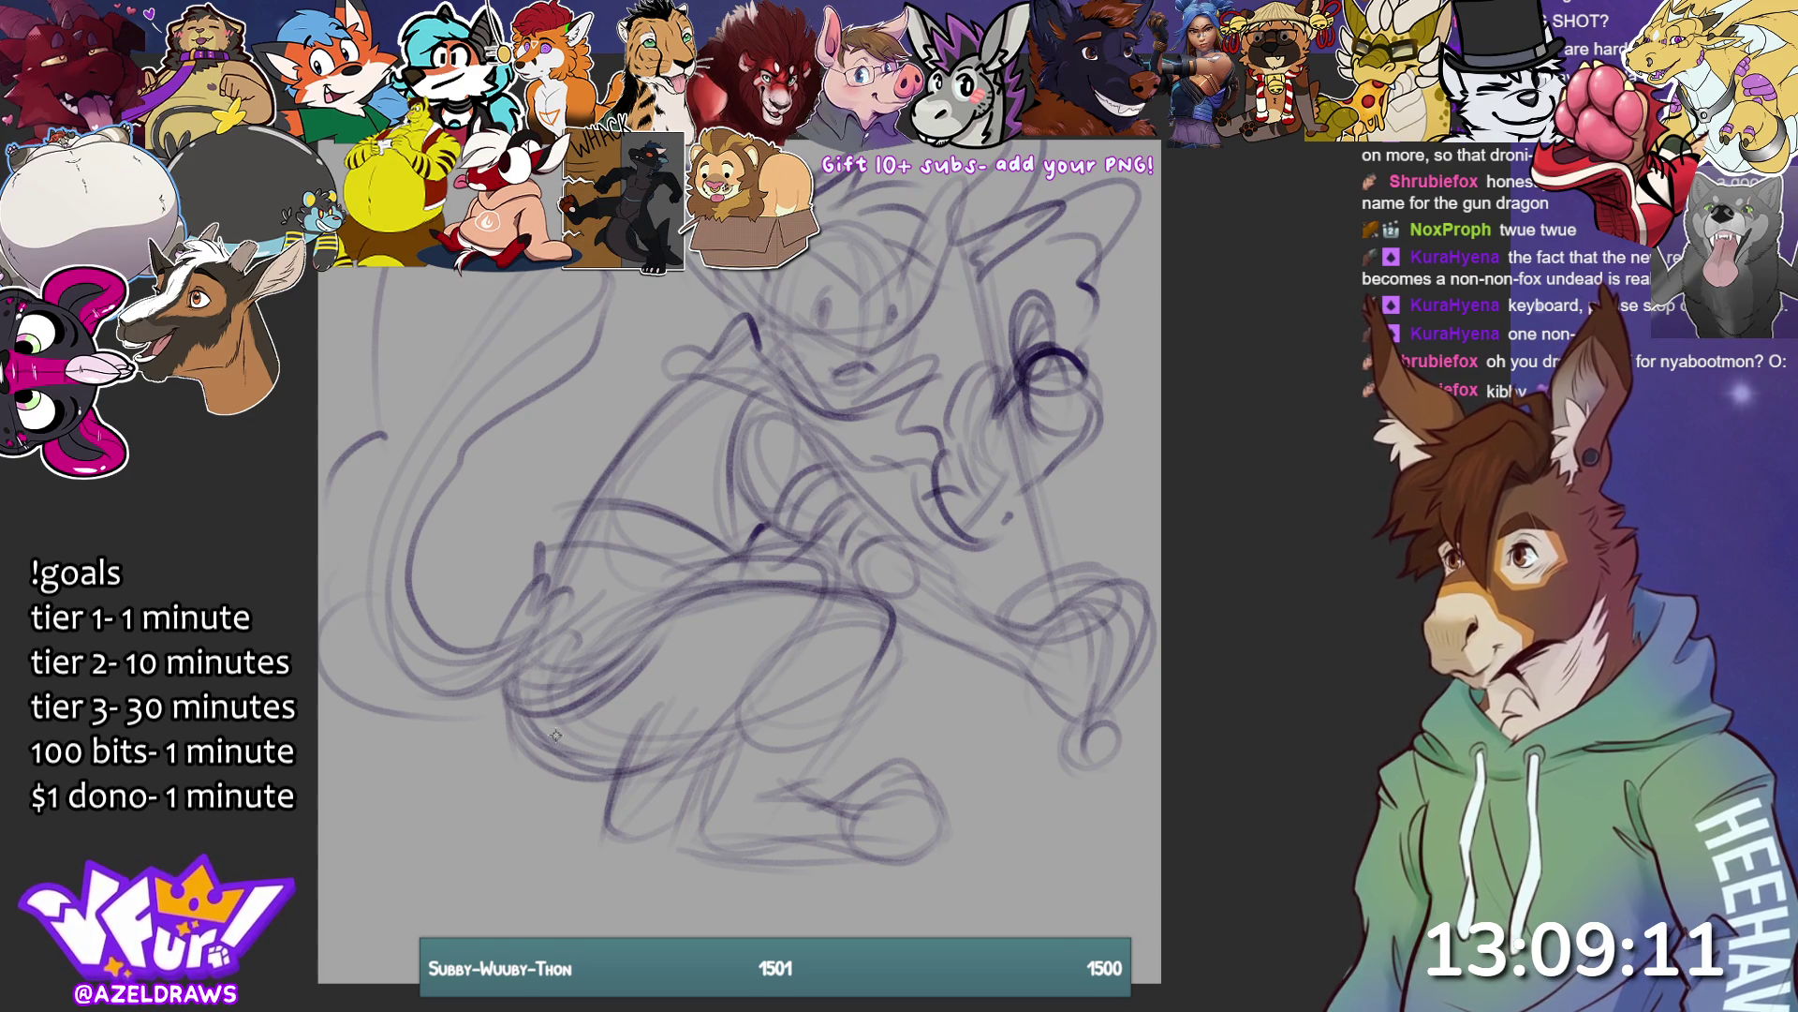
# - Sketch the lower leg, the foot's underside and toe, then begin transforming the sketch layer
pyautogui.moveTo(735, 720)
pyautogui.mouseDown()
pyautogui.moveTo(810, 671)
pyautogui.moveTo(689, 761)
pyautogui.moveTo(684, 838)
pyautogui.moveTo(667, 832)
pyautogui.moveTo(824, 763)
pyautogui.moveTo(804, 752)
pyautogui.moveTo(878, 639)
pyautogui.mouseUp()
pyautogui.moveTo(796, 801)
pyautogui.mouseDown()
pyautogui.moveTo(927, 745)
pyautogui.moveTo(855, 848)
pyautogui.mouseUp()
pyautogui.moveTo(724, 848); pyautogui.dragTo(927, 848)
pyautogui.moveTo(919, 786); pyautogui.dragTo(925, 854)
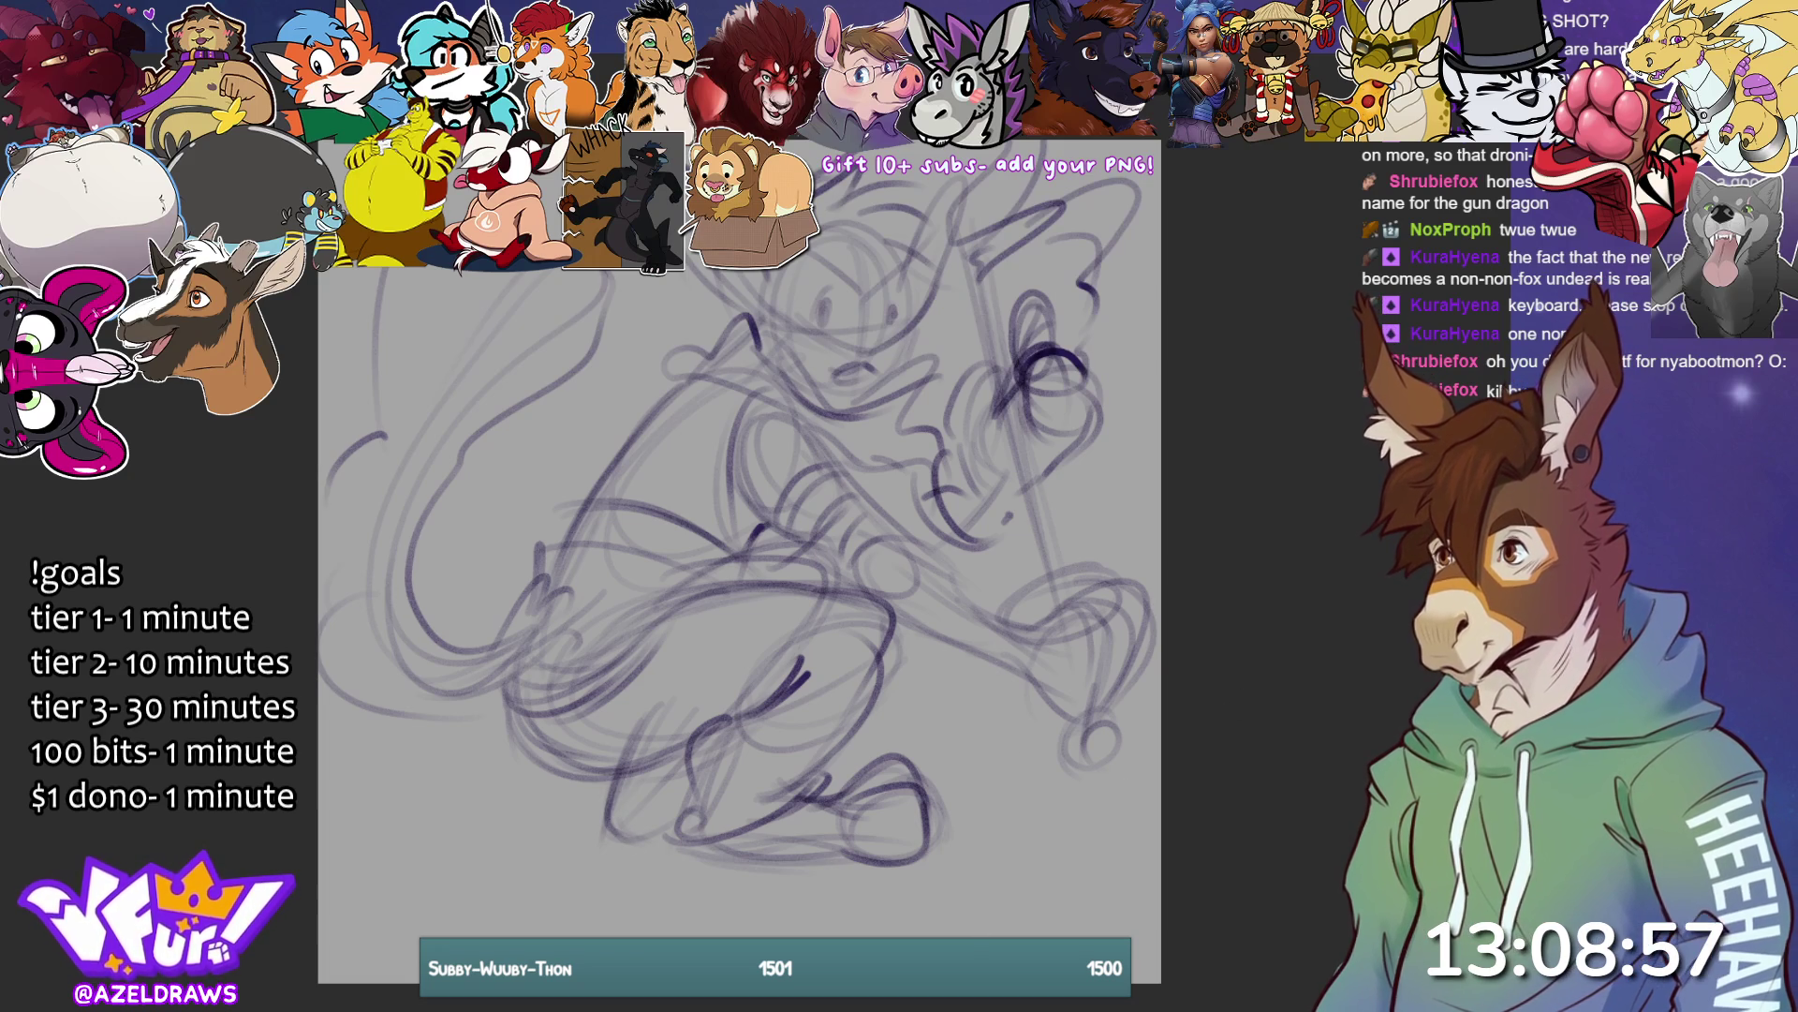
pyautogui.hotkey('ctrl', 't')
# - Move the whole sketch down about 90 px, then add strokes at the figure's top and left side
pyautogui.moveTo(834, 747); pyautogui.dragTo(838, 834)
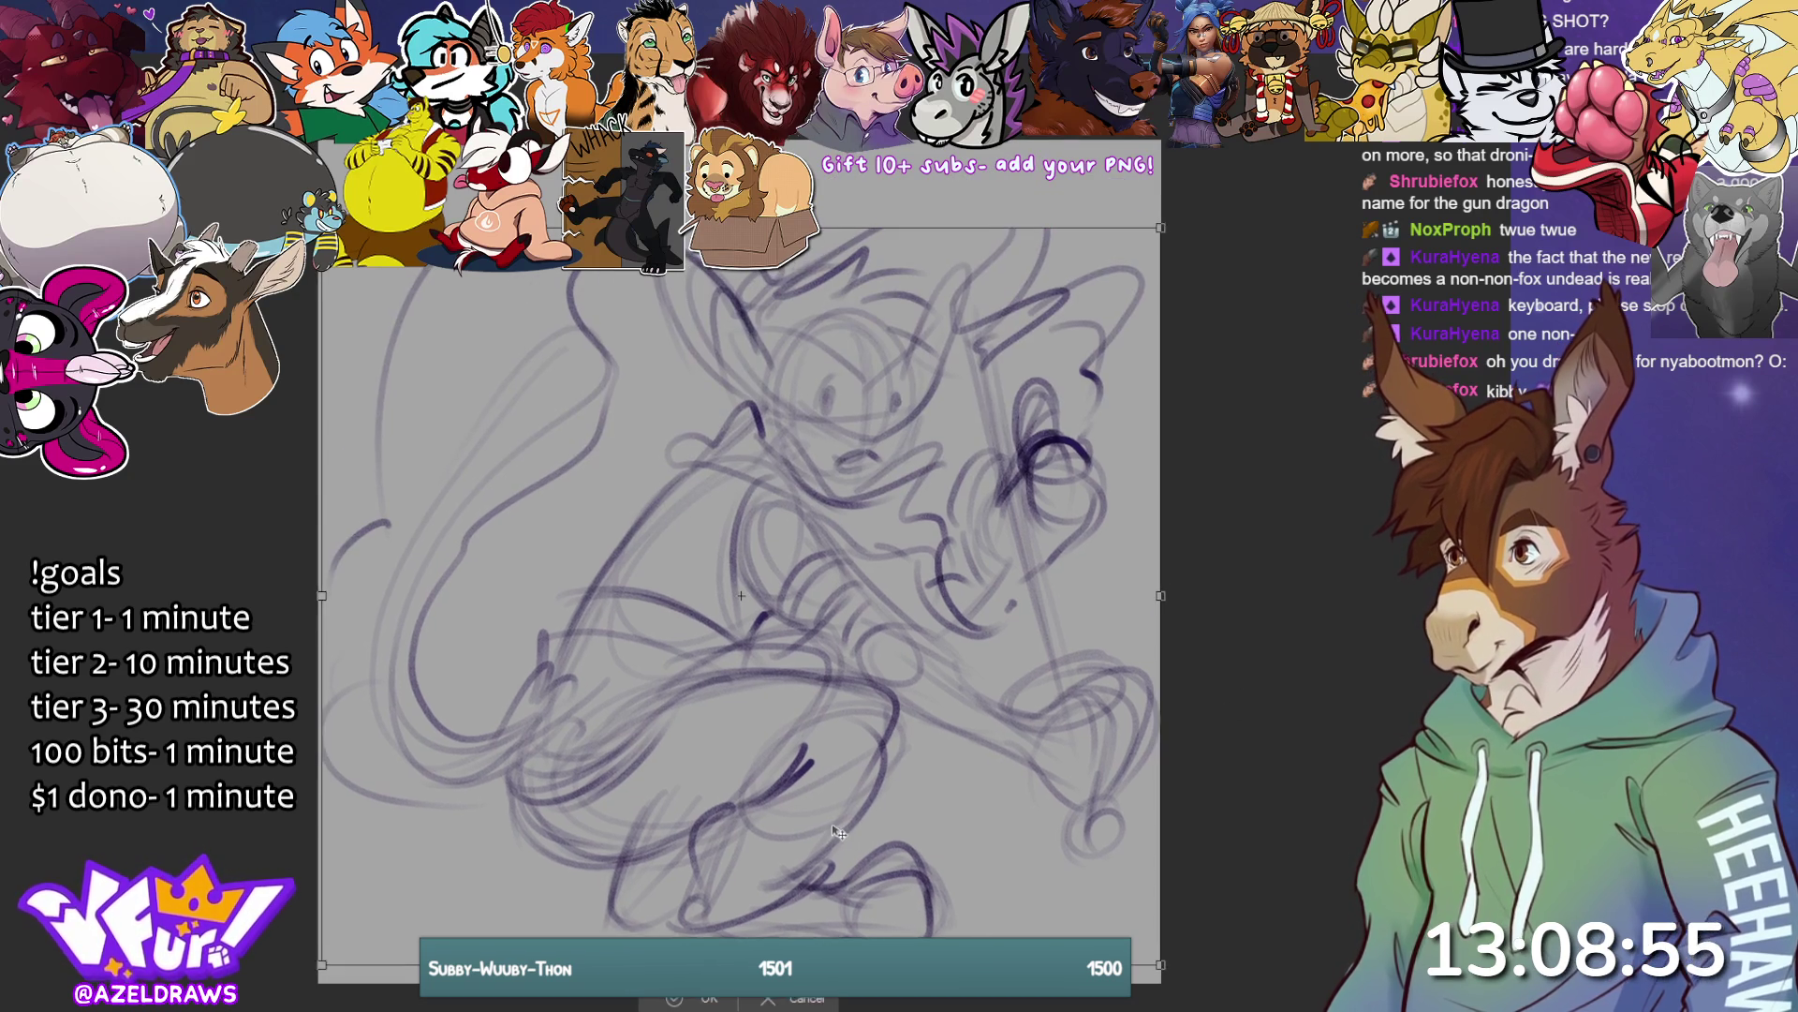
pyautogui.click(674, 1000)
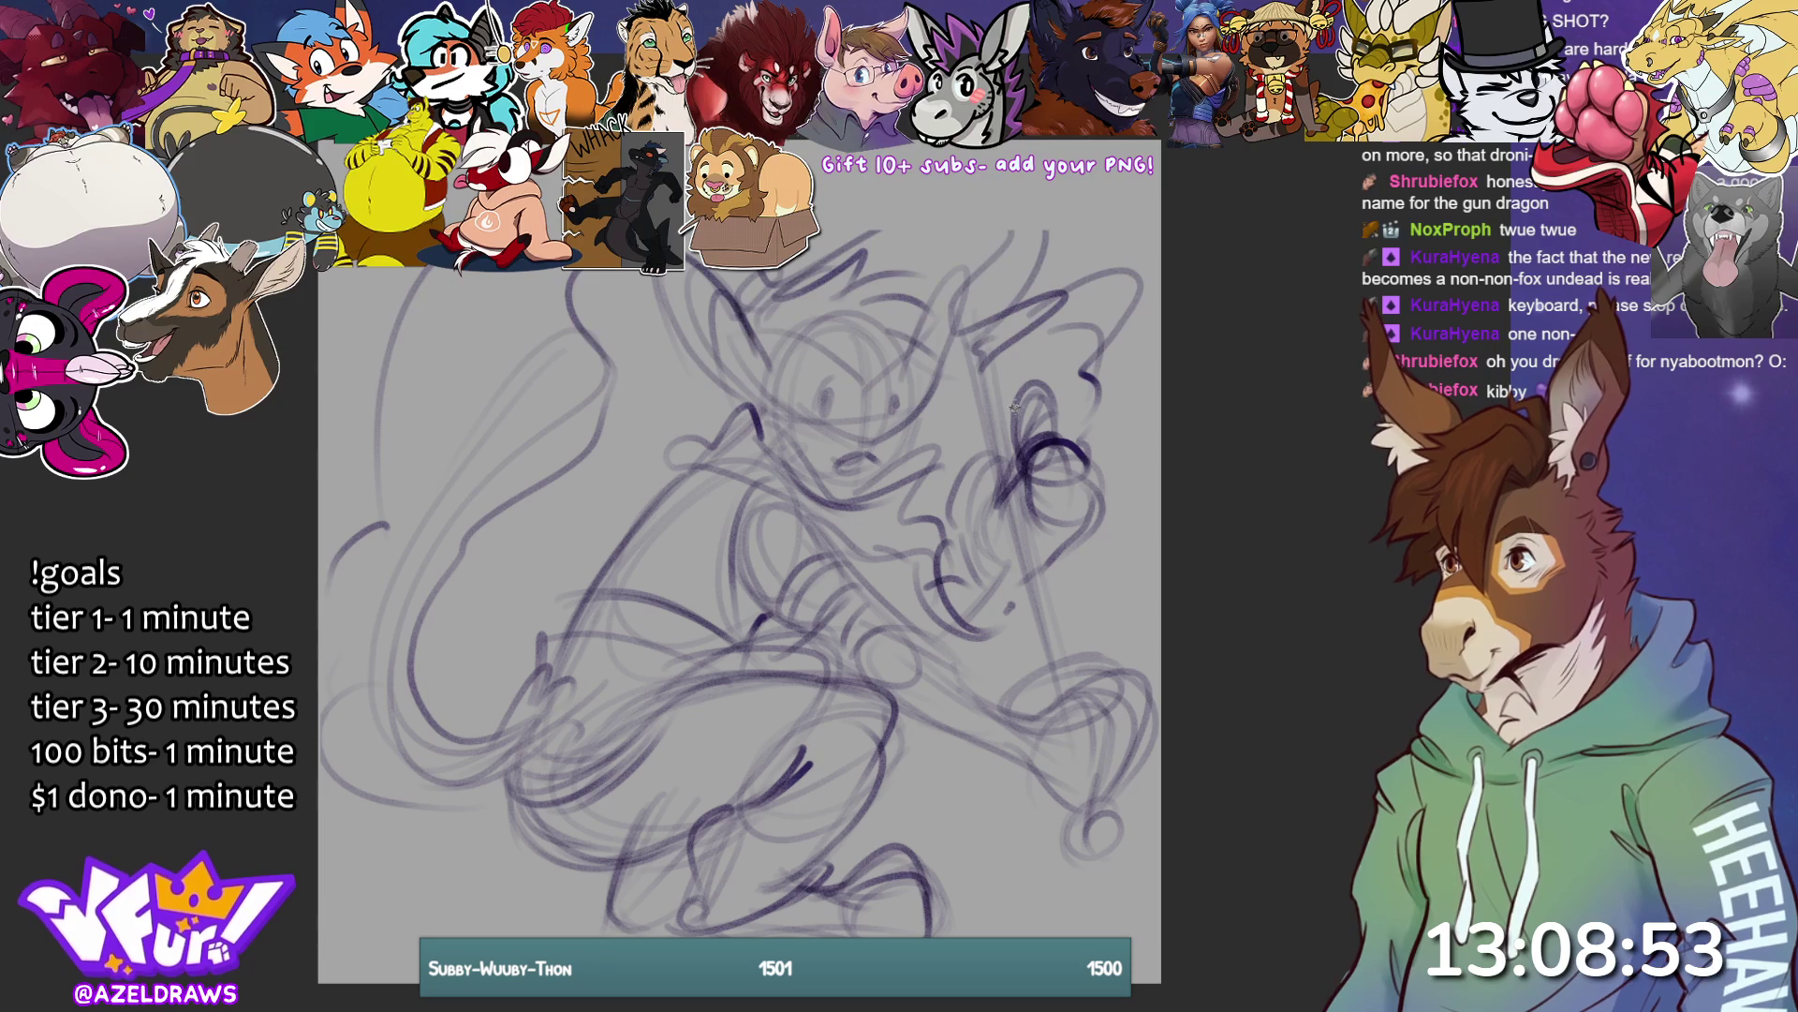
pyautogui.moveTo(1058, 205)
pyautogui.mouseDown()
pyautogui.moveTo(993, 210)
pyautogui.moveTo(967, 240)
pyautogui.mouseUp()
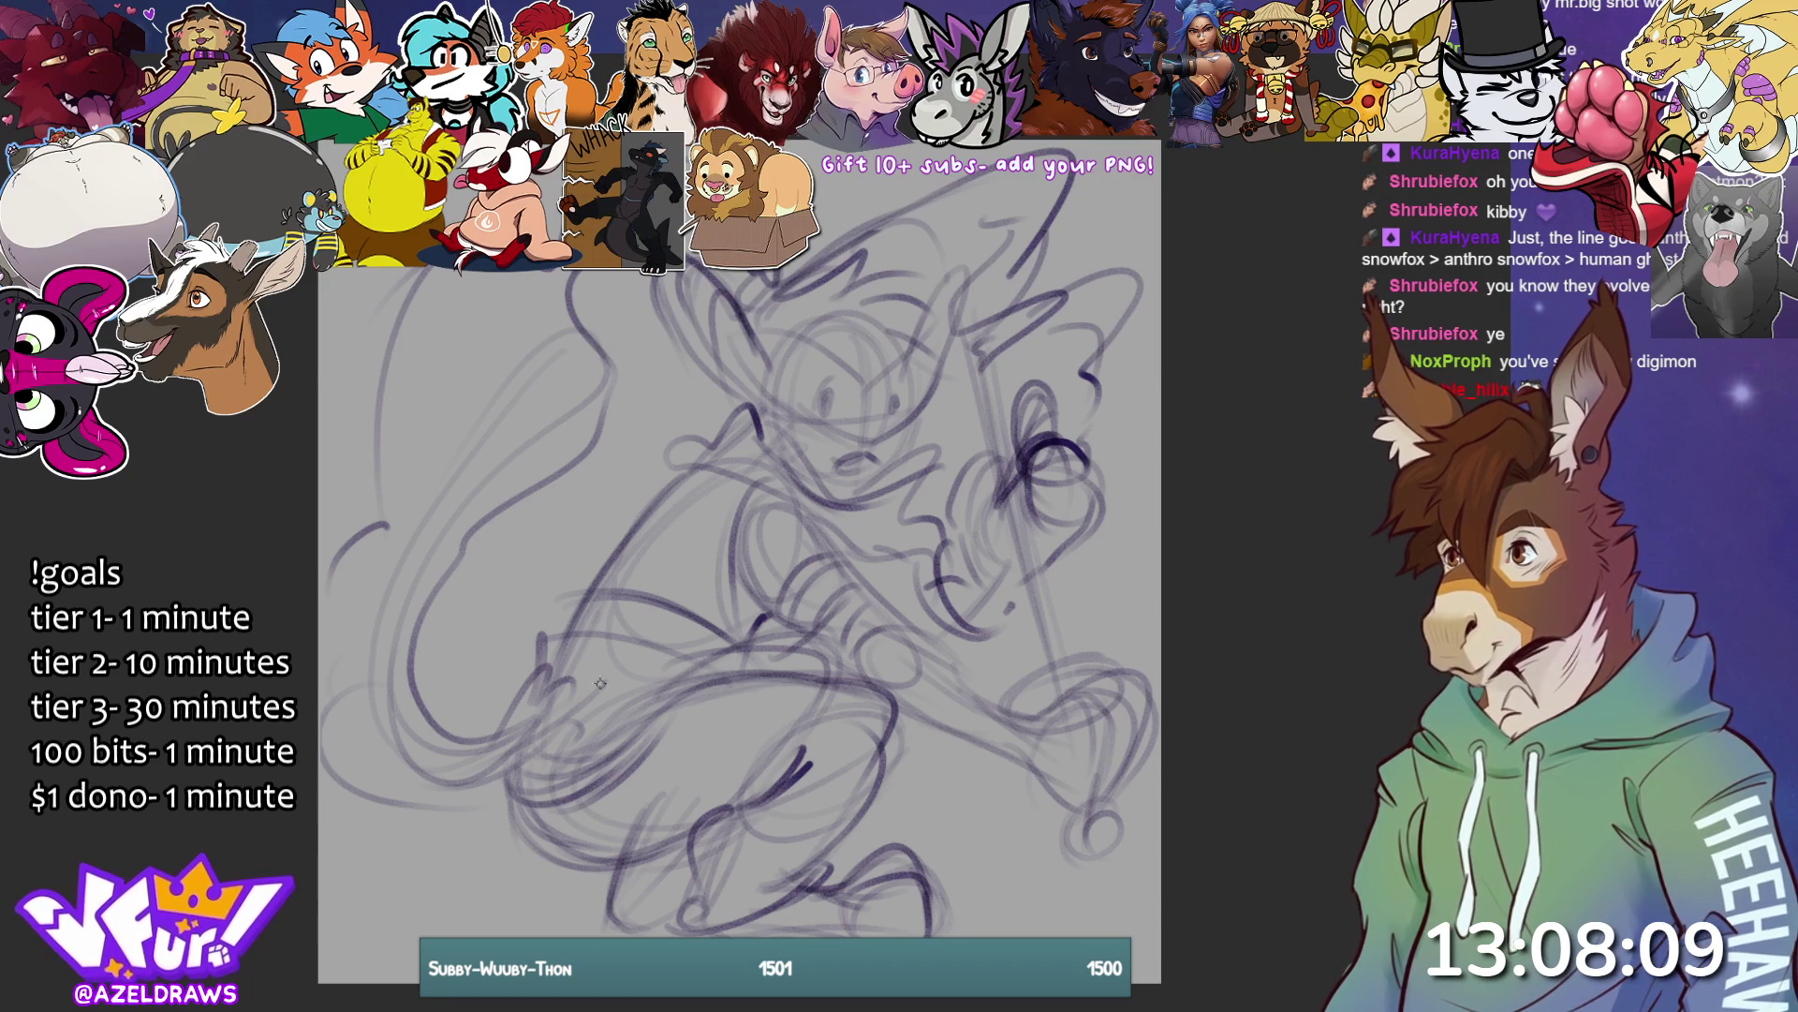
pyautogui.moveTo(365, 487)
pyautogui.mouseDown()
pyautogui.moveTo(449, 318)
pyautogui.moveTo(524, 318)
pyautogui.mouseUp()
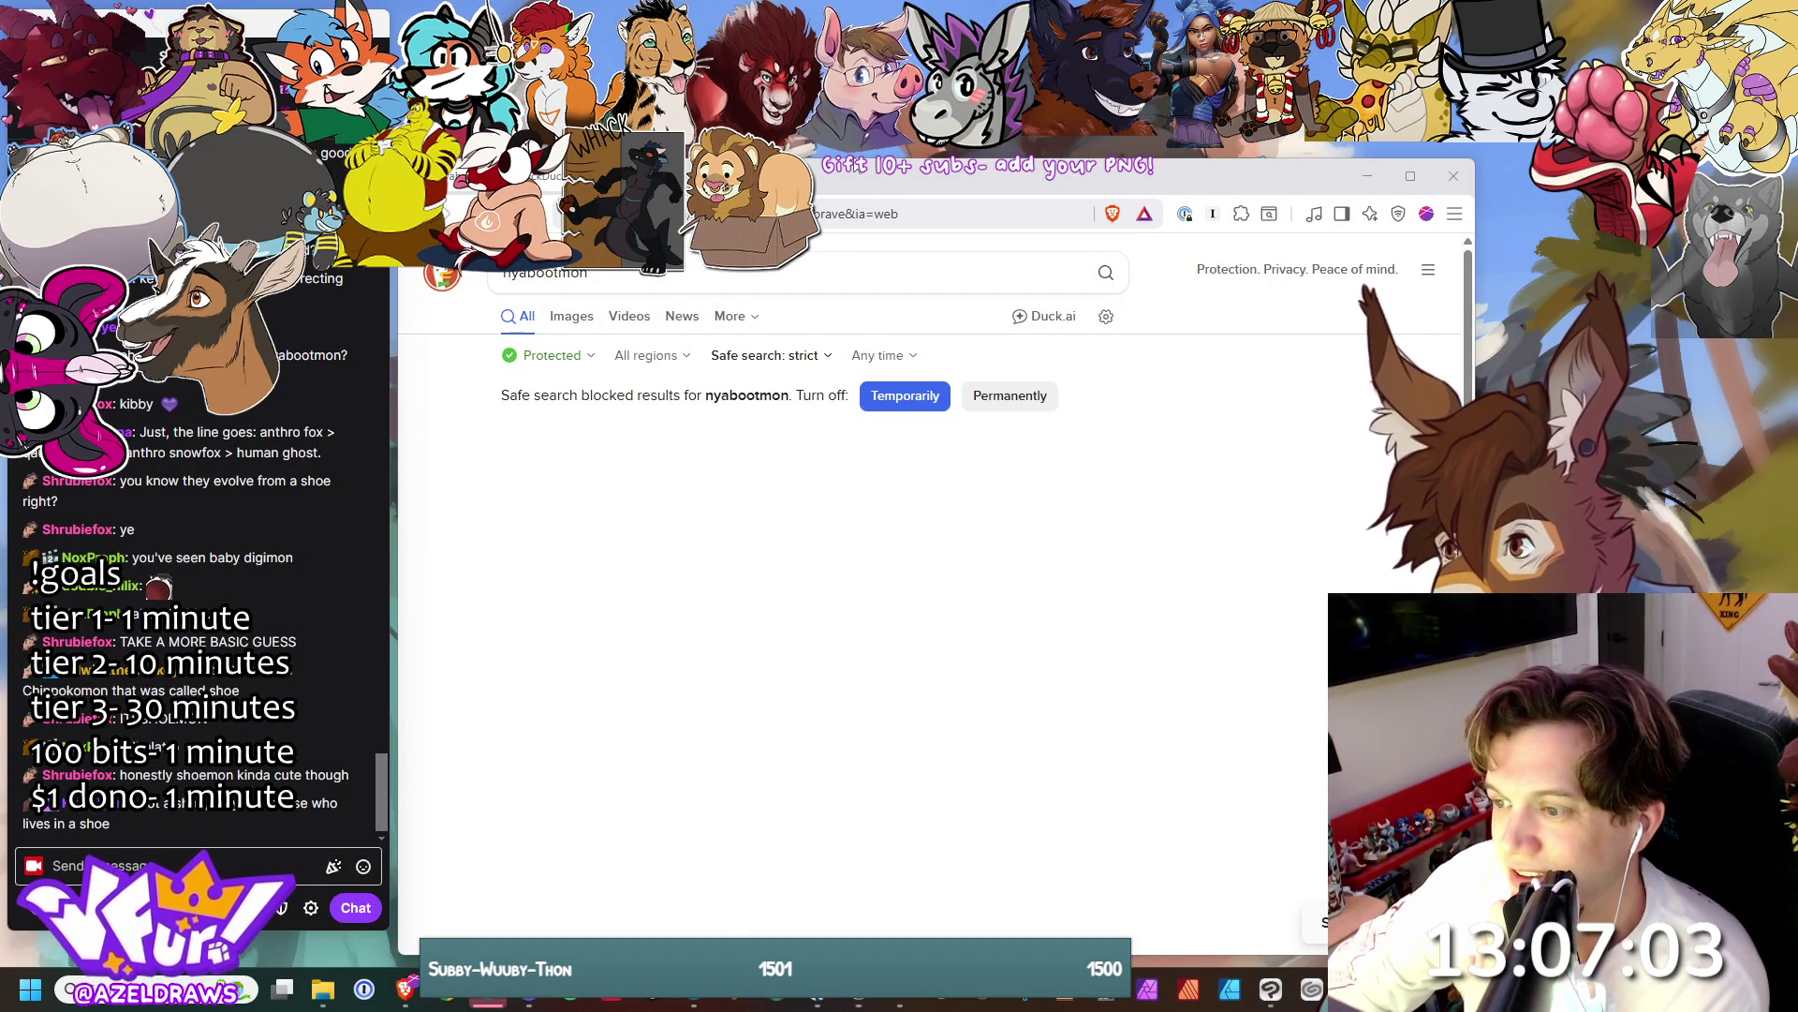
# - Move the browser window lower on screen and scroll the Shoemon image results
pyautogui.moveTo(859, 183)
pyautogui.mouseDown()
pyautogui.moveTo(859, 393)
pyautogui.moveTo(866, 345)
pyautogui.mouseUp()
pyautogui.write('shoemon')
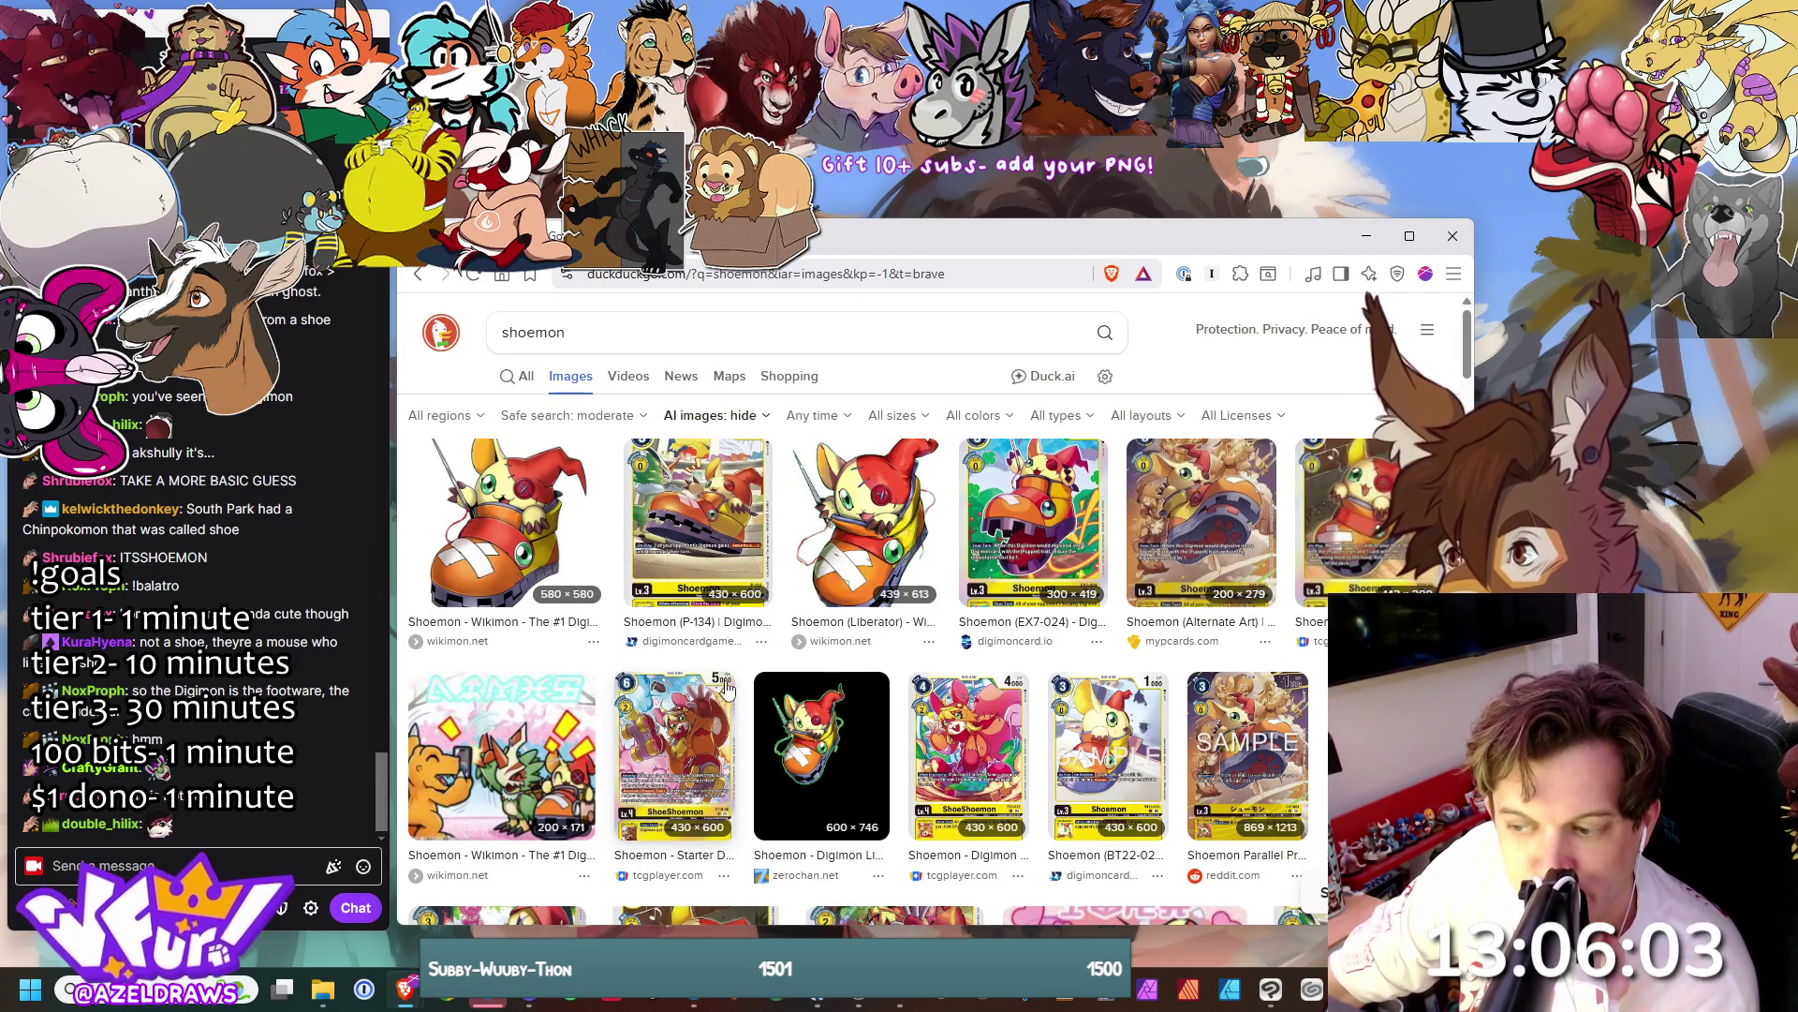
pyautogui.moveTo(872, 246); pyautogui.dragTo(868, 263)
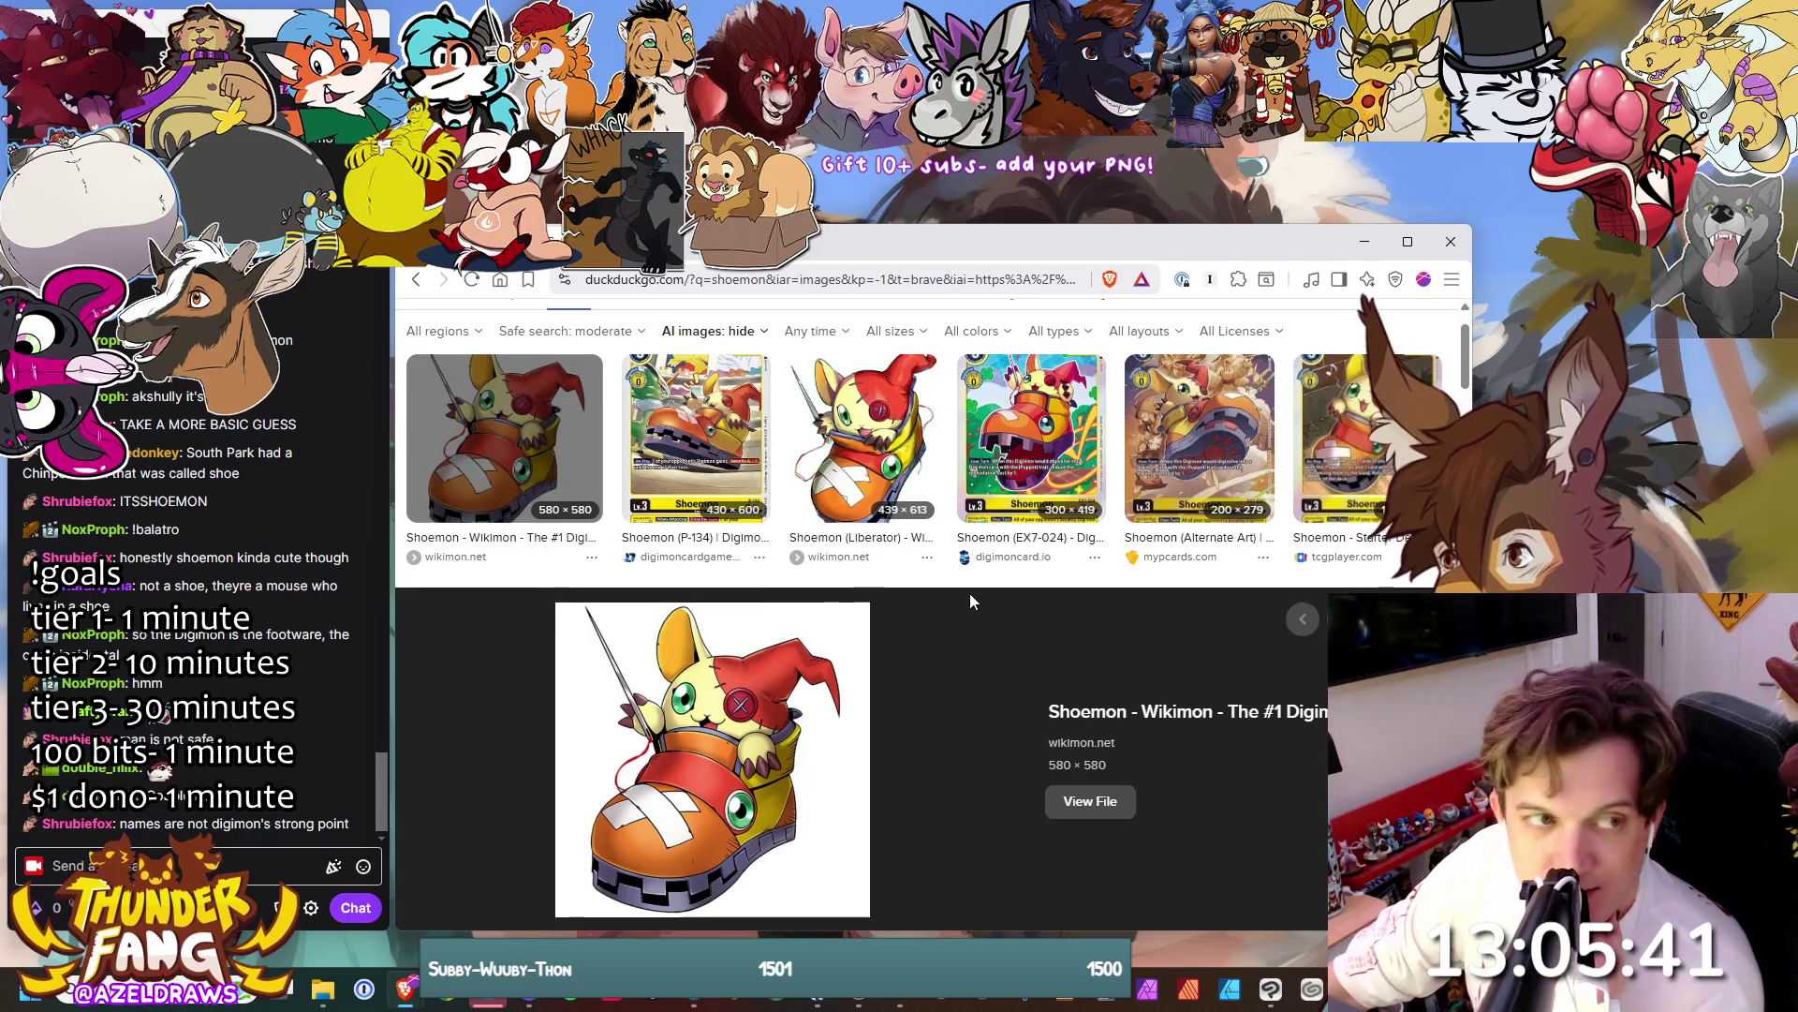
pyautogui.scroll(-2, 952, 589)
pyautogui.scroll(1, 974, 579)
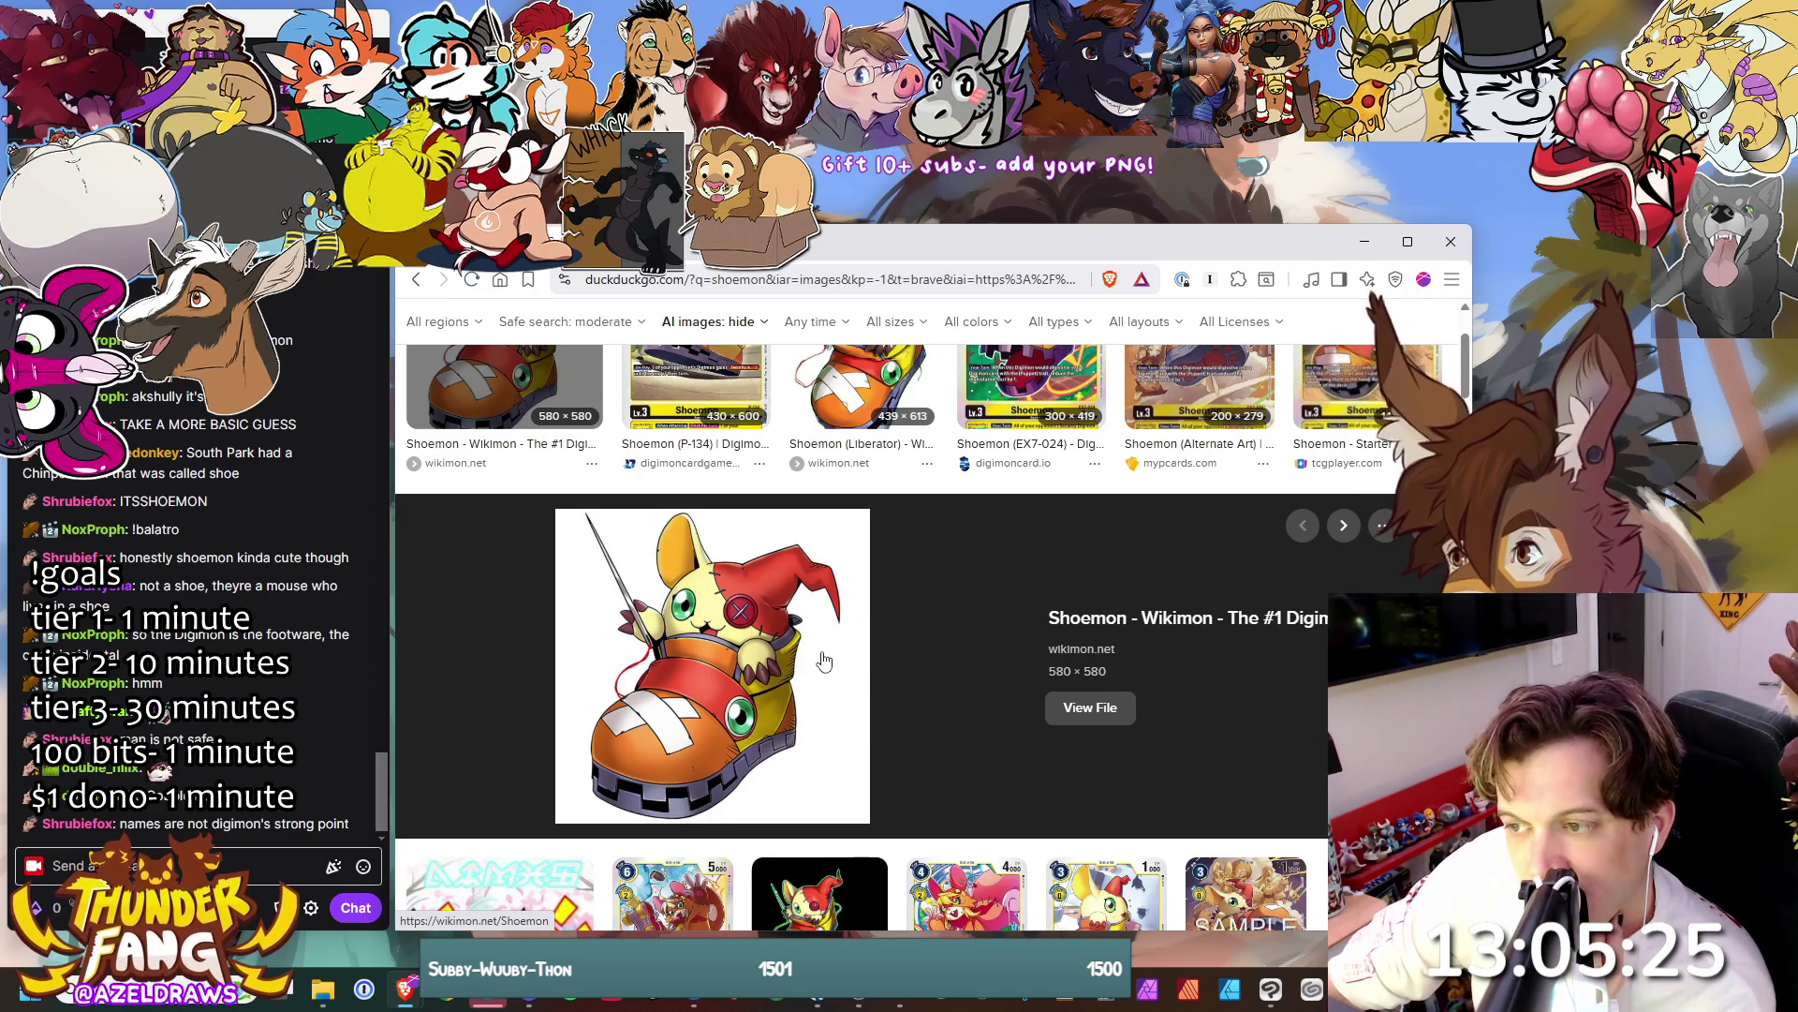
# - Close the preview, scroll down and open the wikimon.net Shoemon picture
pyautogui.press('Escape')
pyautogui.scroll(-1, 828, 660)
pyautogui.scroll(-2, 828, 660)
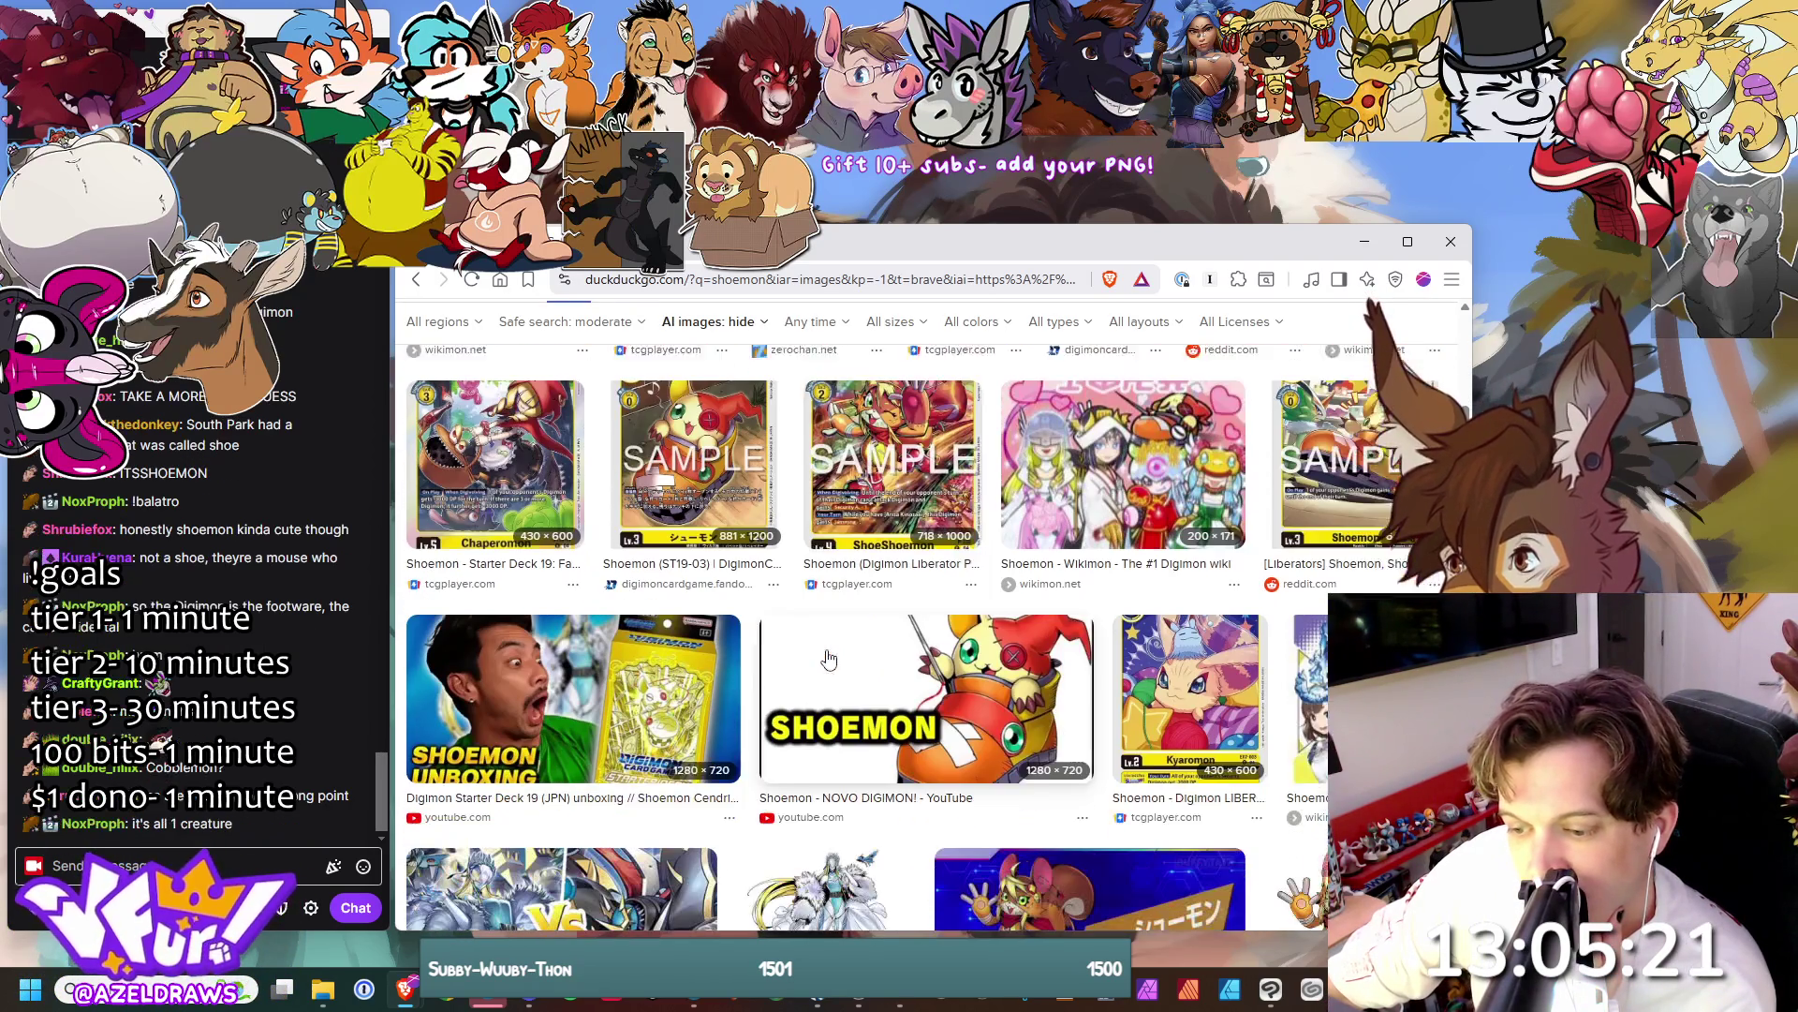
pyautogui.scroll(-1, 601, 642)
pyautogui.click(602, 643)
pyautogui.scroll(4, 603, 642)
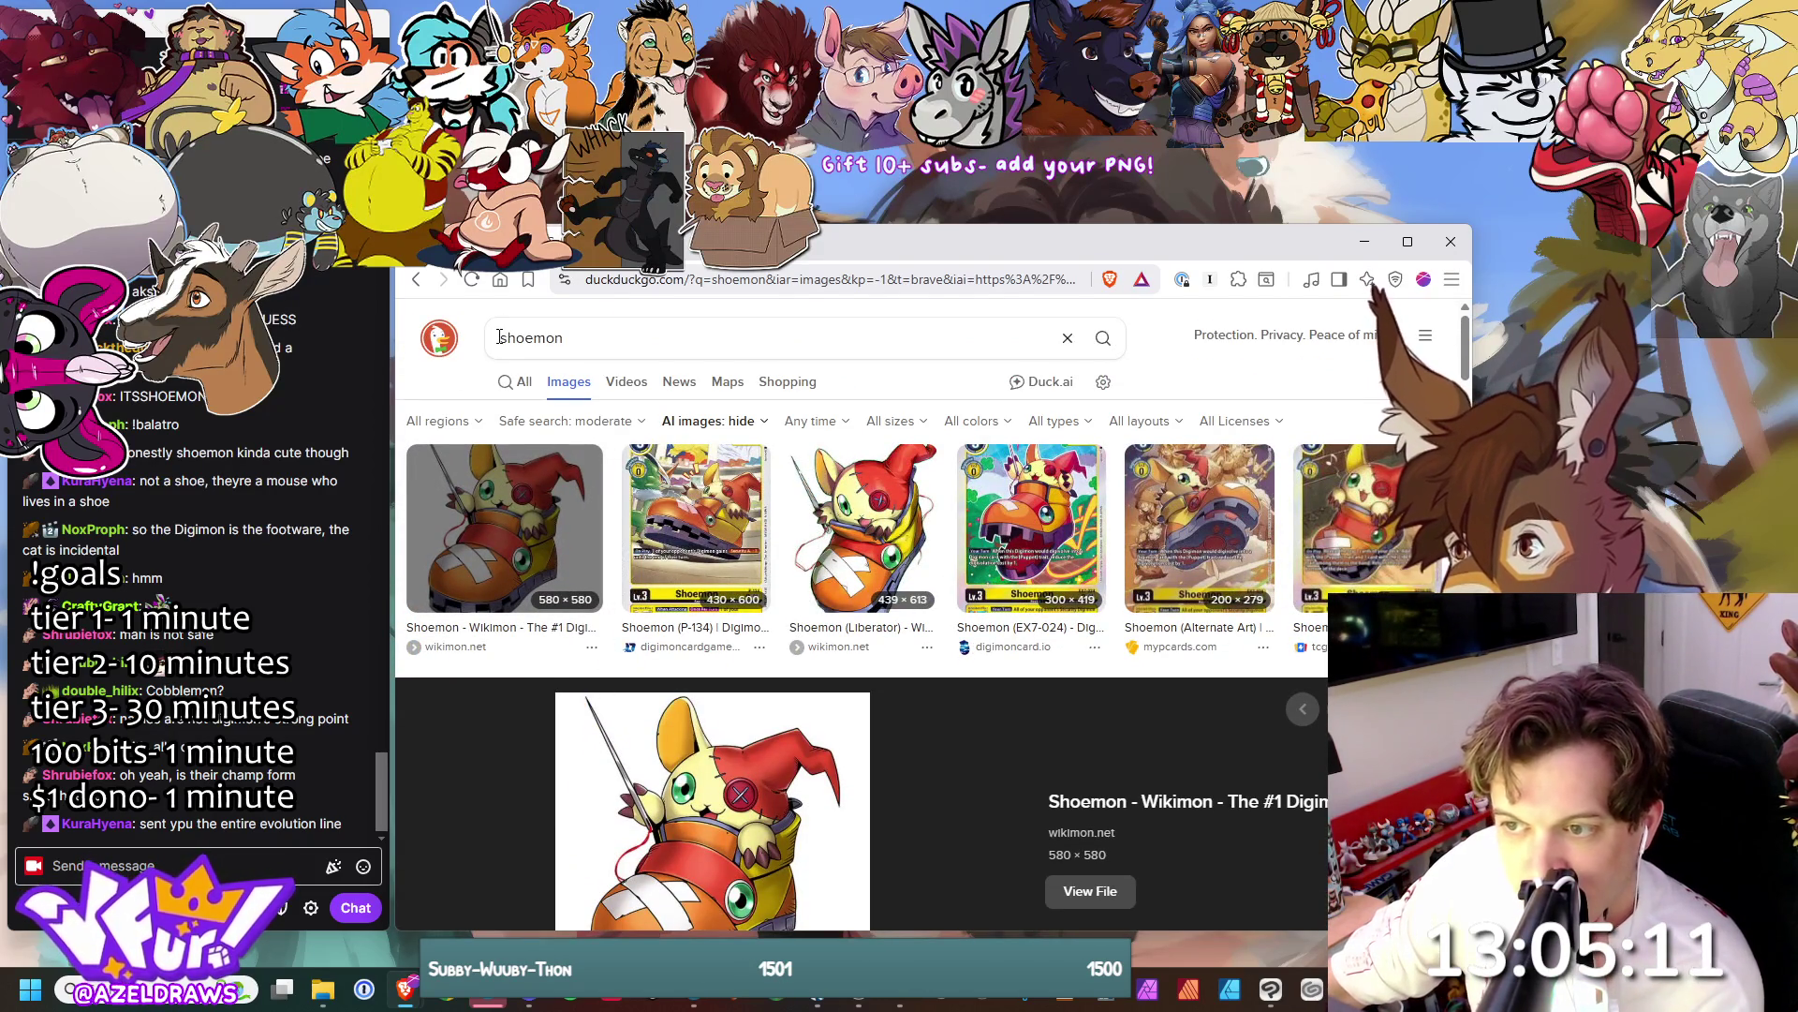
# - Change the image search to 'shoeshoemon' and scroll through the results
pyautogui.click(499, 337)
pyautogui.write('shoe')
pyautogui.press('Return')
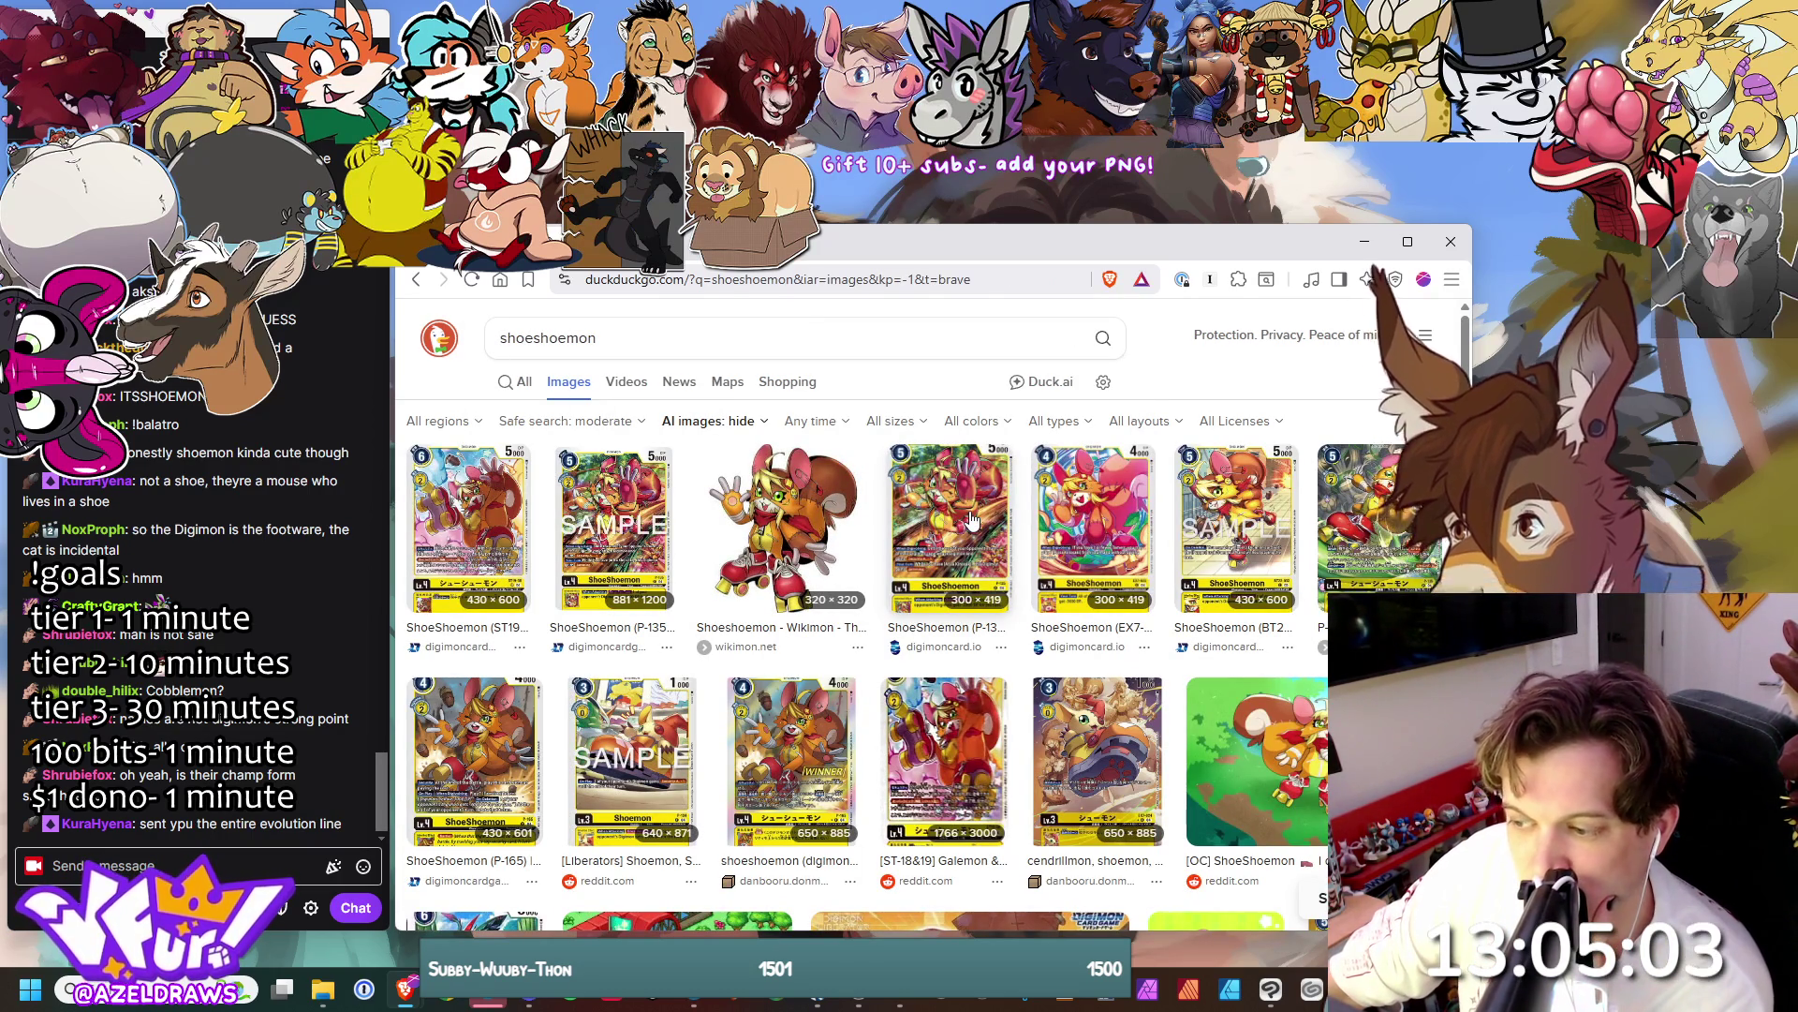
pyautogui.scroll(-2, 974, 516)
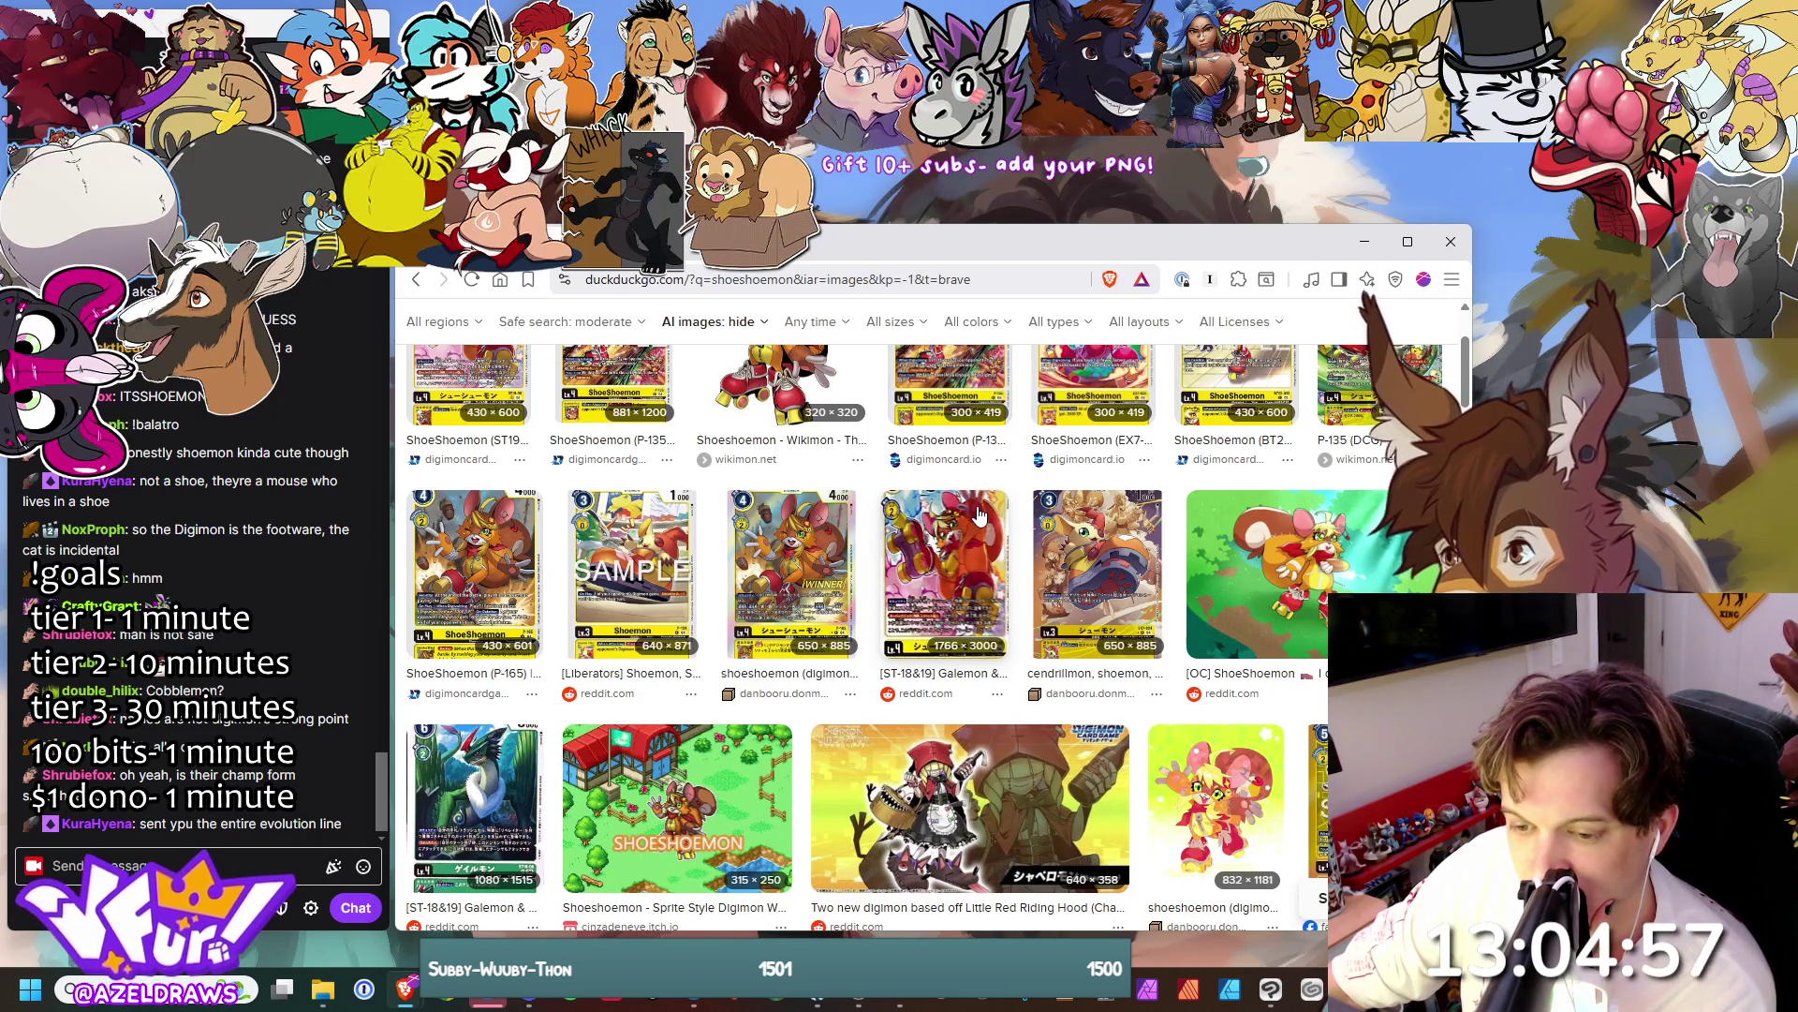
pyautogui.scroll(2, 978, 513)
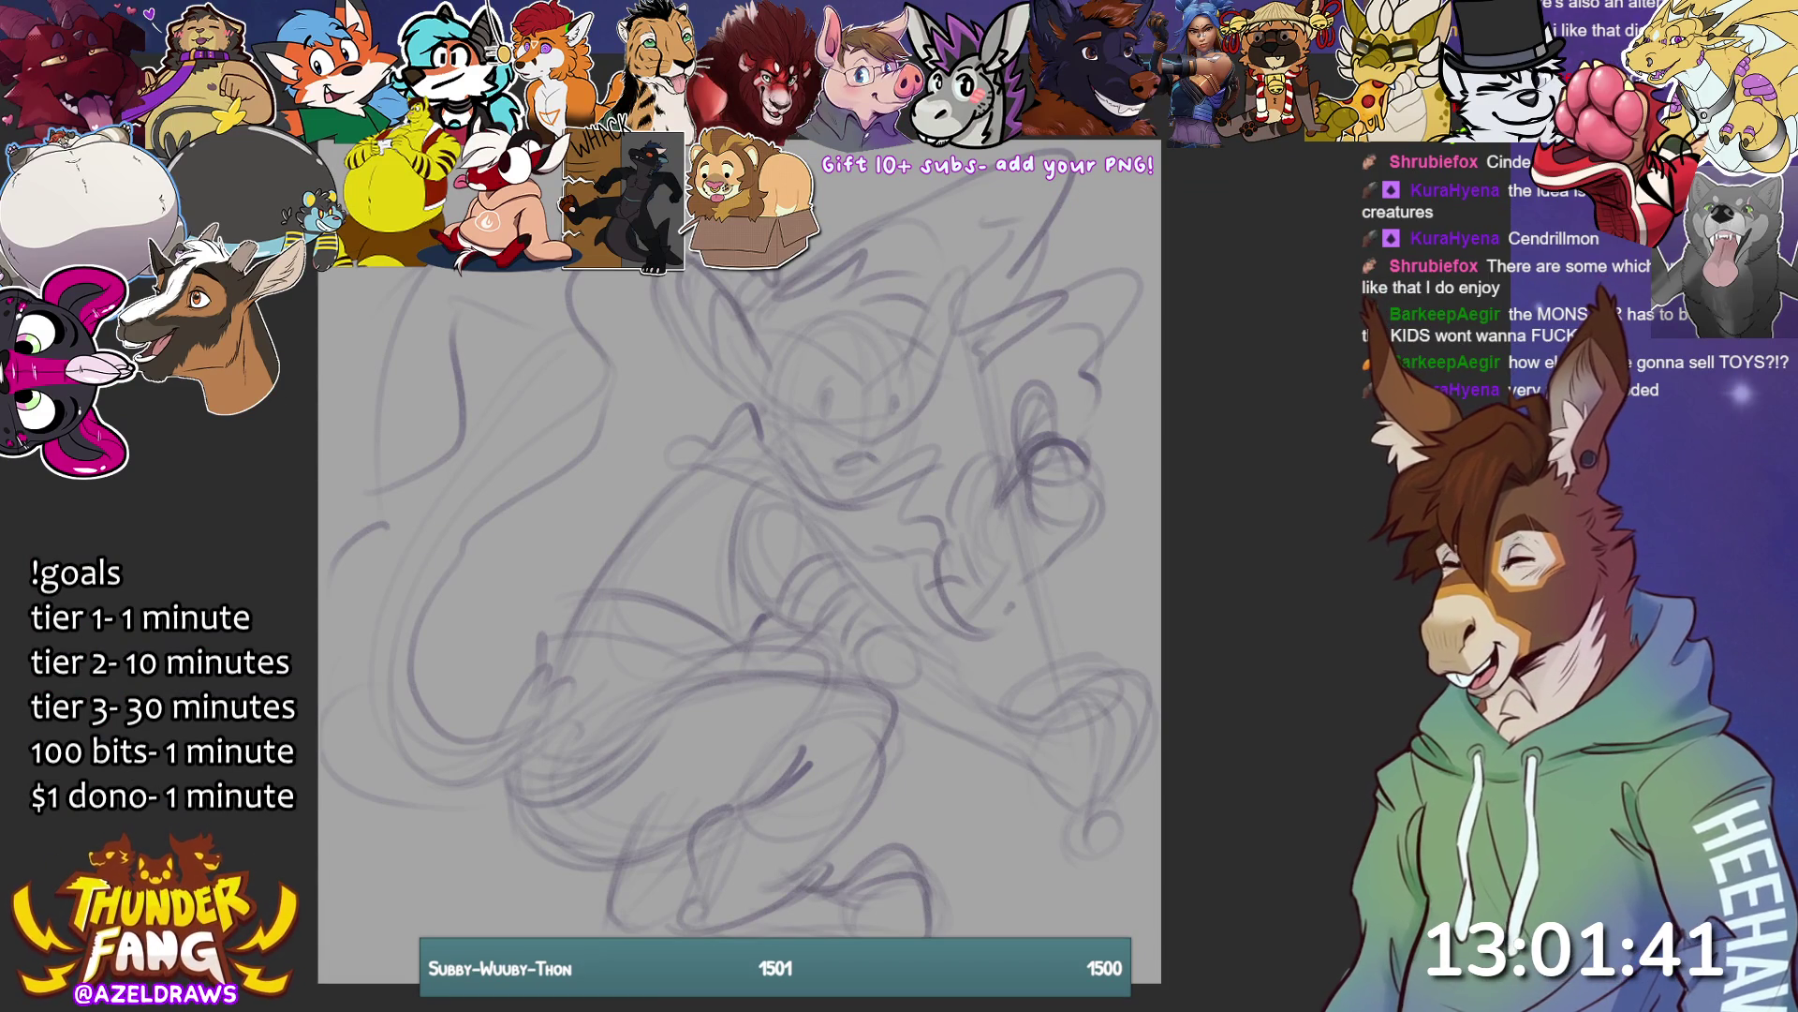
# - Zoom out and pan the canvas so the whole crouching staff-holding figure is framed
pyautogui.scroll(-3, 719, 536)
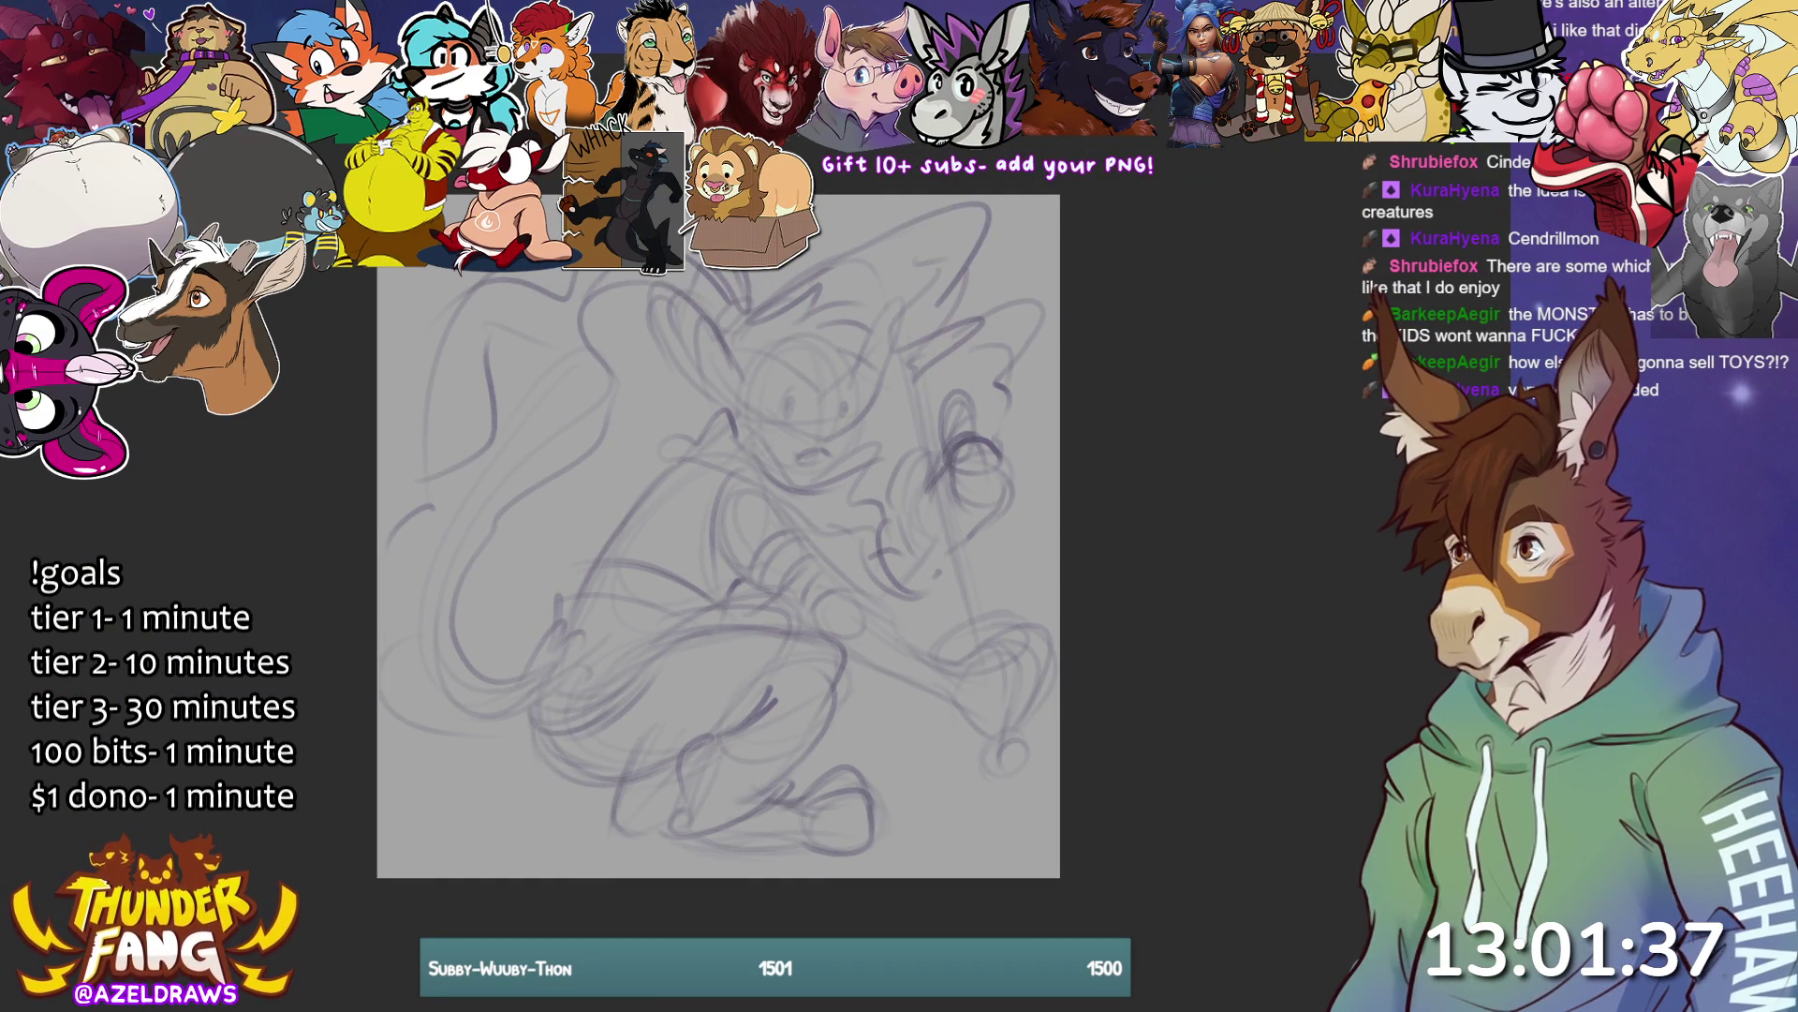
pyautogui.moveTo(718, 535)
pyautogui.mouseDown()
pyautogui.moveTo(747, 506)
pyautogui.moveTo(765, 590)
pyautogui.moveTo(749, 586)
pyautogui.mouseUp()
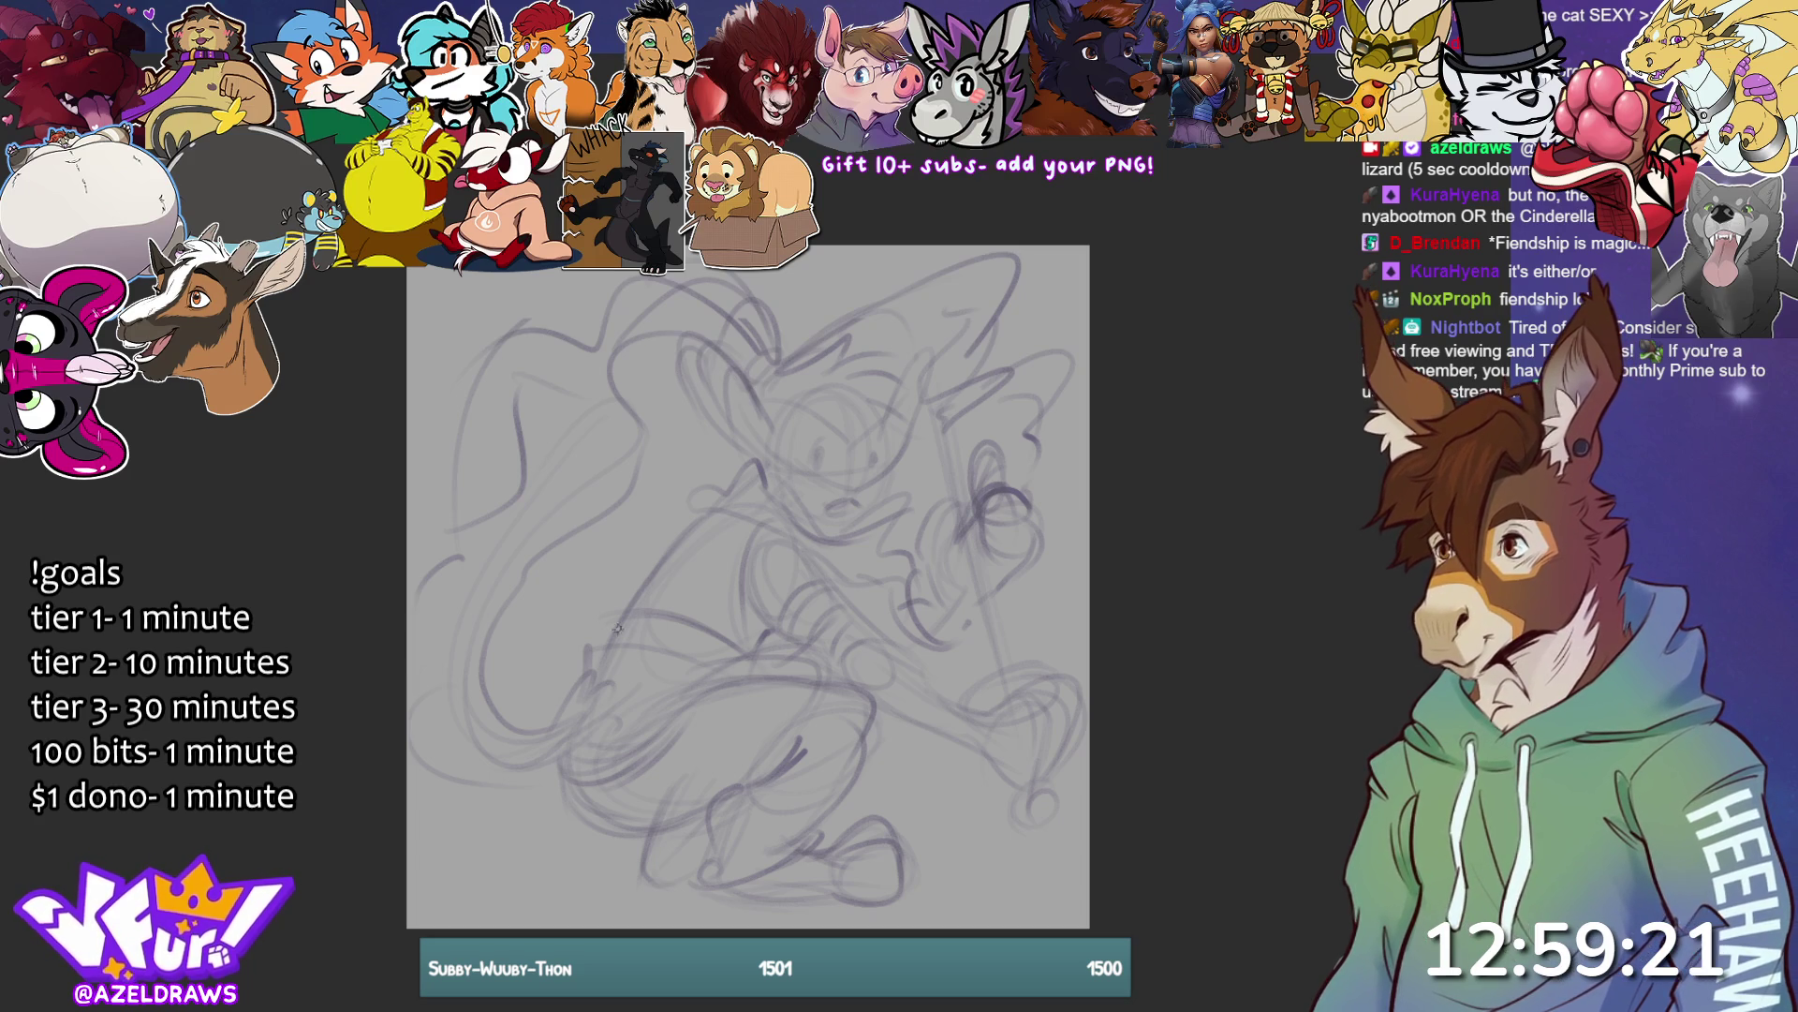
# - Draw three pencil strokes forming a jagged zigzag collar from the chest up to the neck
pyautogui.moveTo(595, 681); pyautogui.dragTo(723, 513)
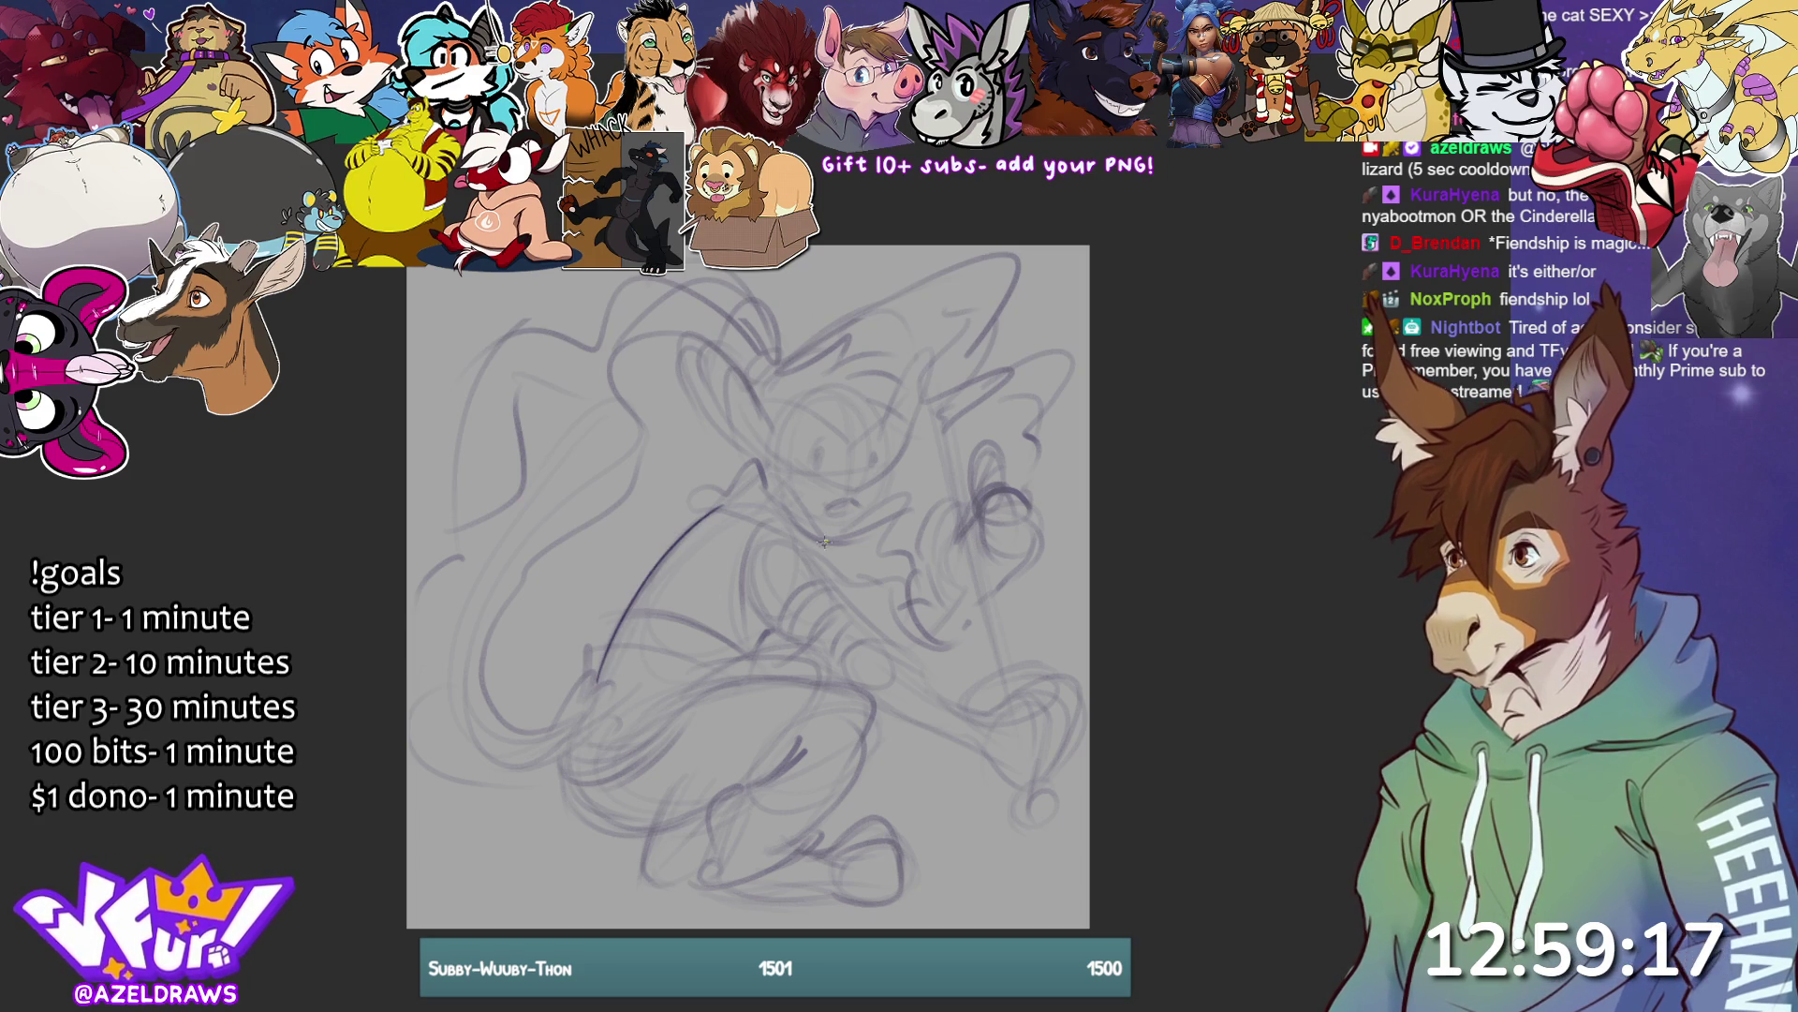
pyautogui.moveTo(723, 492)
pyautogui.mouseDown()
pyautogui.moveTo(762, 450)
pyautogui.moveTo(792, 515)
pyautogui.moveTo(693, 510)
pyautogui.moveTo(740, 507)
pyautogui.moveTo(838, 560)
pyautogui.moveTo(826, 536)
pyautogui.moveTo(899, 515)
pyautogui.moveTo(871, 551)
pyautogui.moveTo(890, 565)
pyautogui.moveTo(831, 557)
pyautogui.mouseUp()
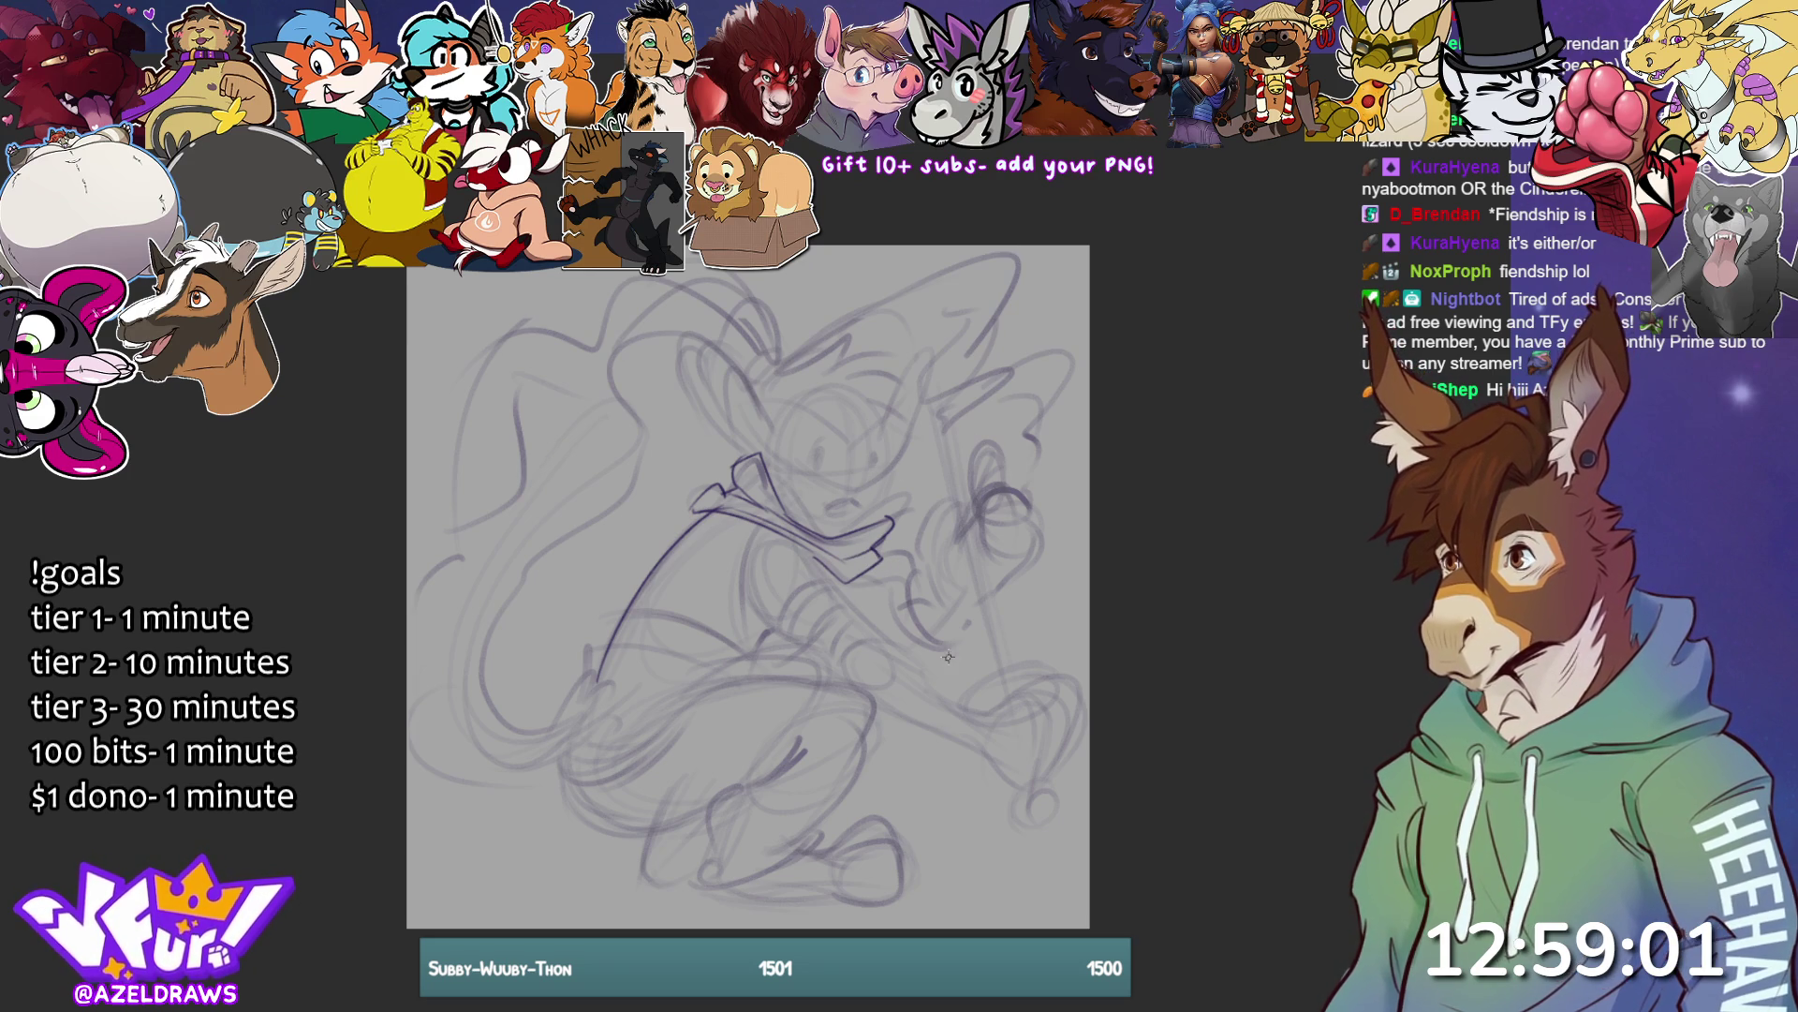
pyautogui.moveTo(881, 562)
pyautogui.mouseDown()
pyautogui.moveTo(916, 571)
pyautogui.moveTo(906, 607)
pyautogui.moveTo(898, 590)
pyautogui.mouseUp()
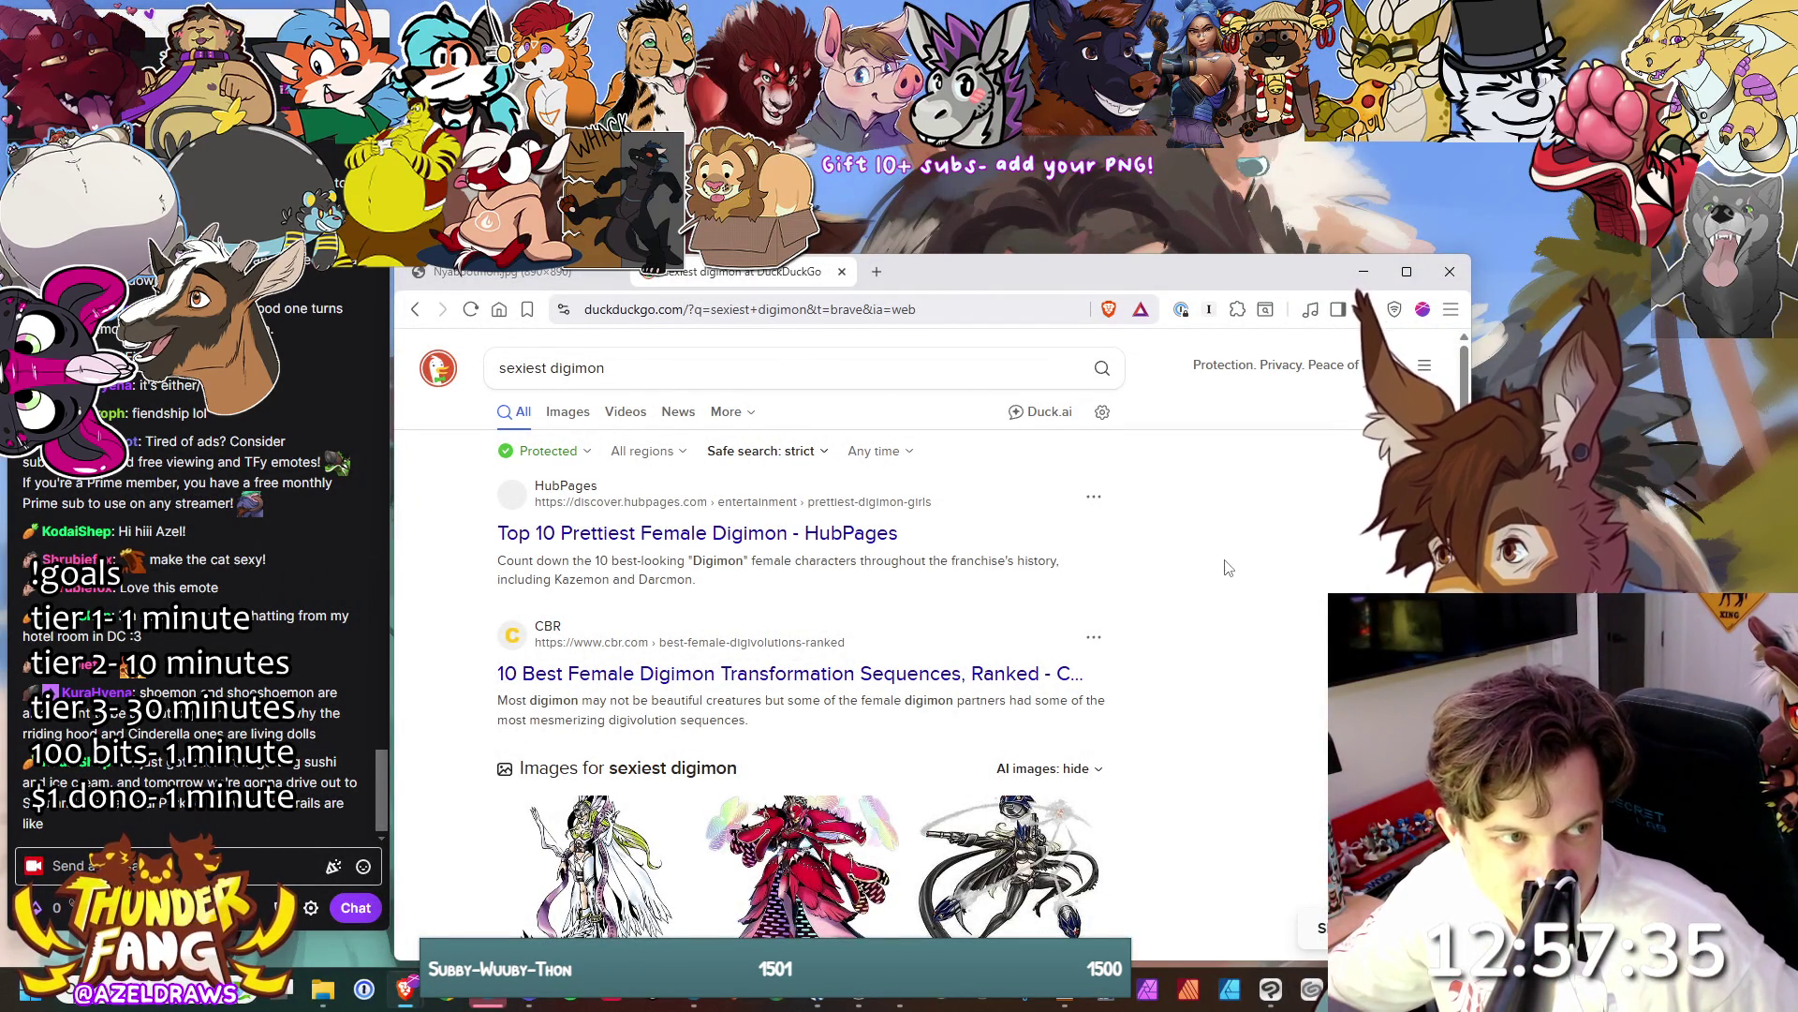
# - Scroll the 'sexiest digimon' DuckDuckGo results to find TierMaker's Complete Female Digimon Tier List link
pyautogui.scroll(-3, 1185, 555)
pyautogui.scroll(-6, 1185, 553)
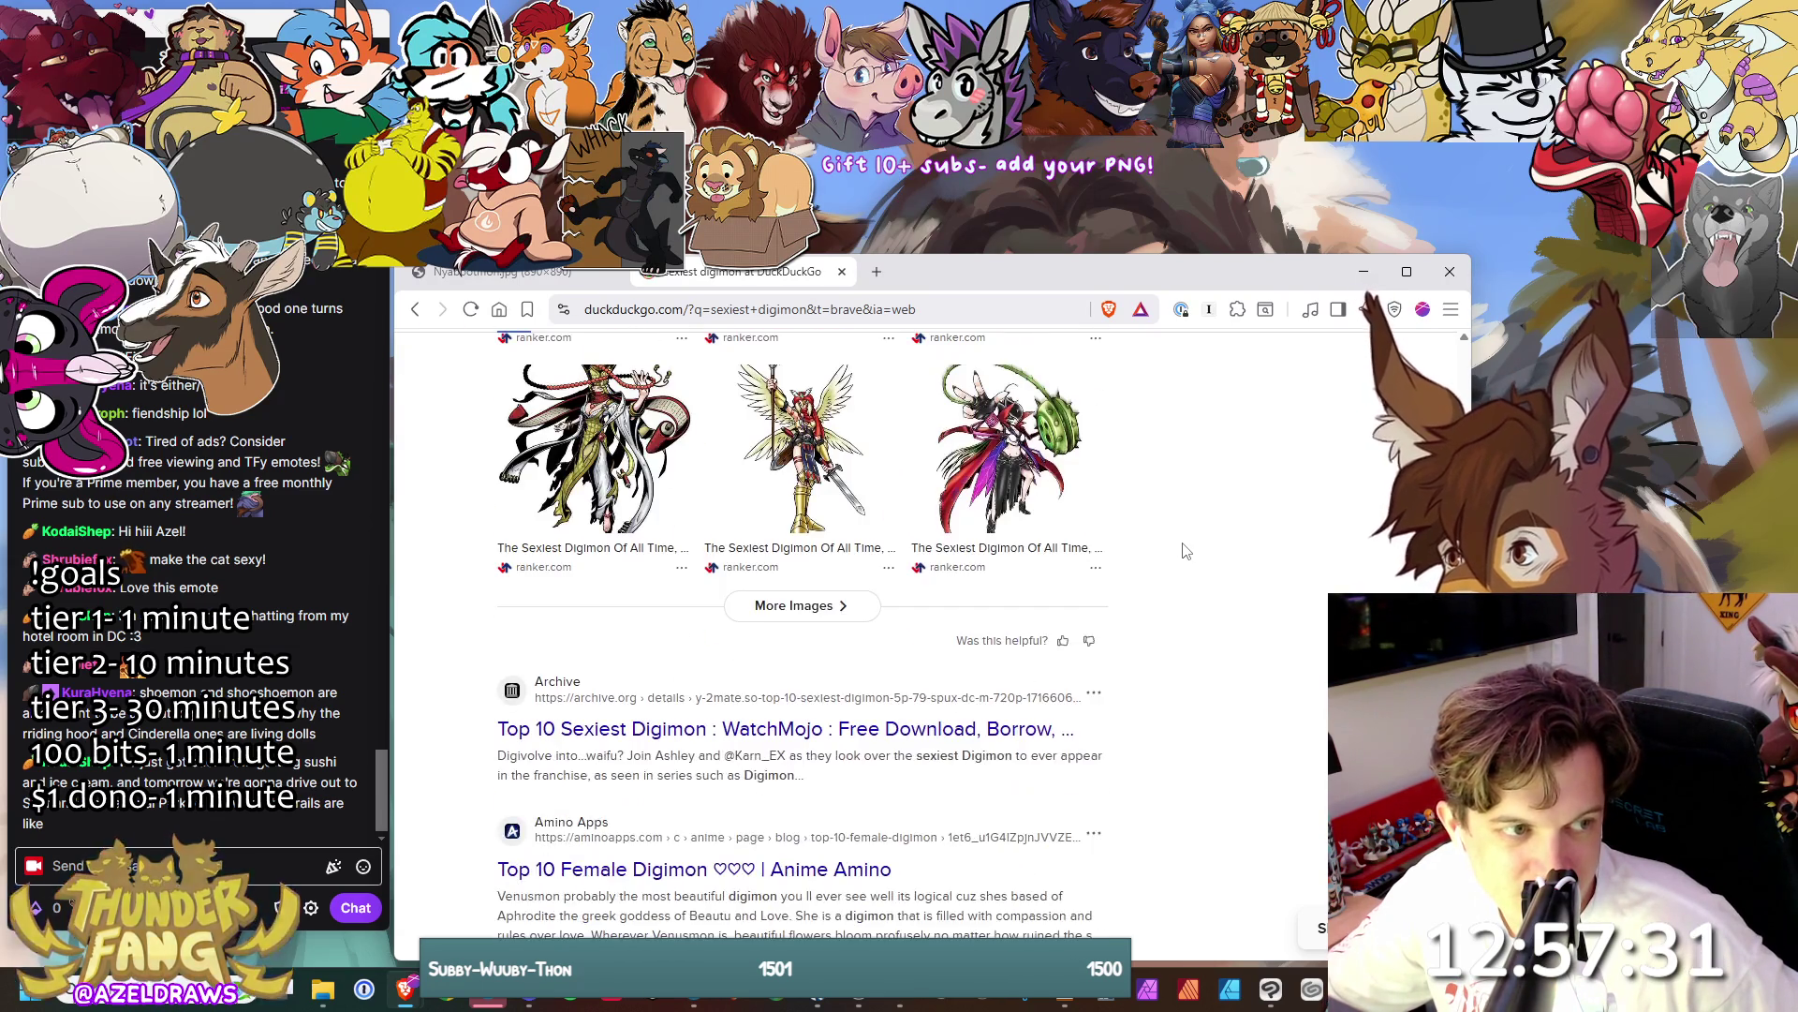
pyautogui.scroll(-2, 1186, 550)
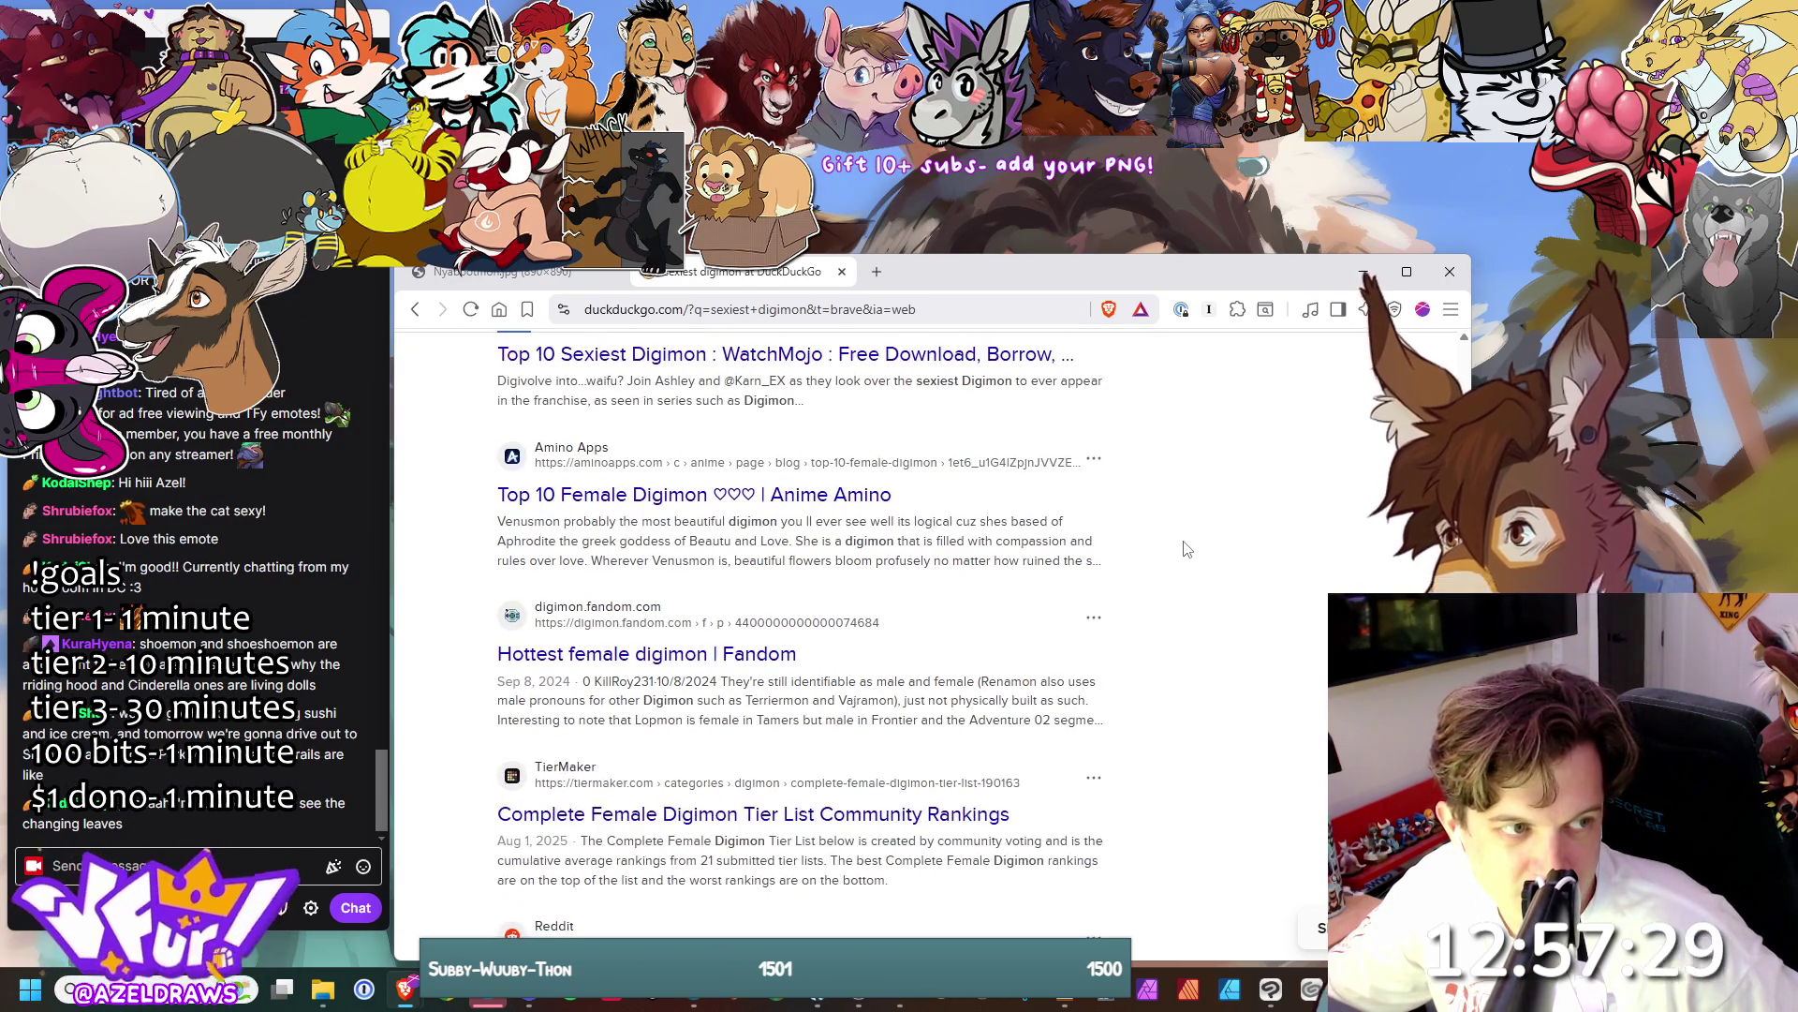
pyautogui.scroll(-3, 1185, 549)
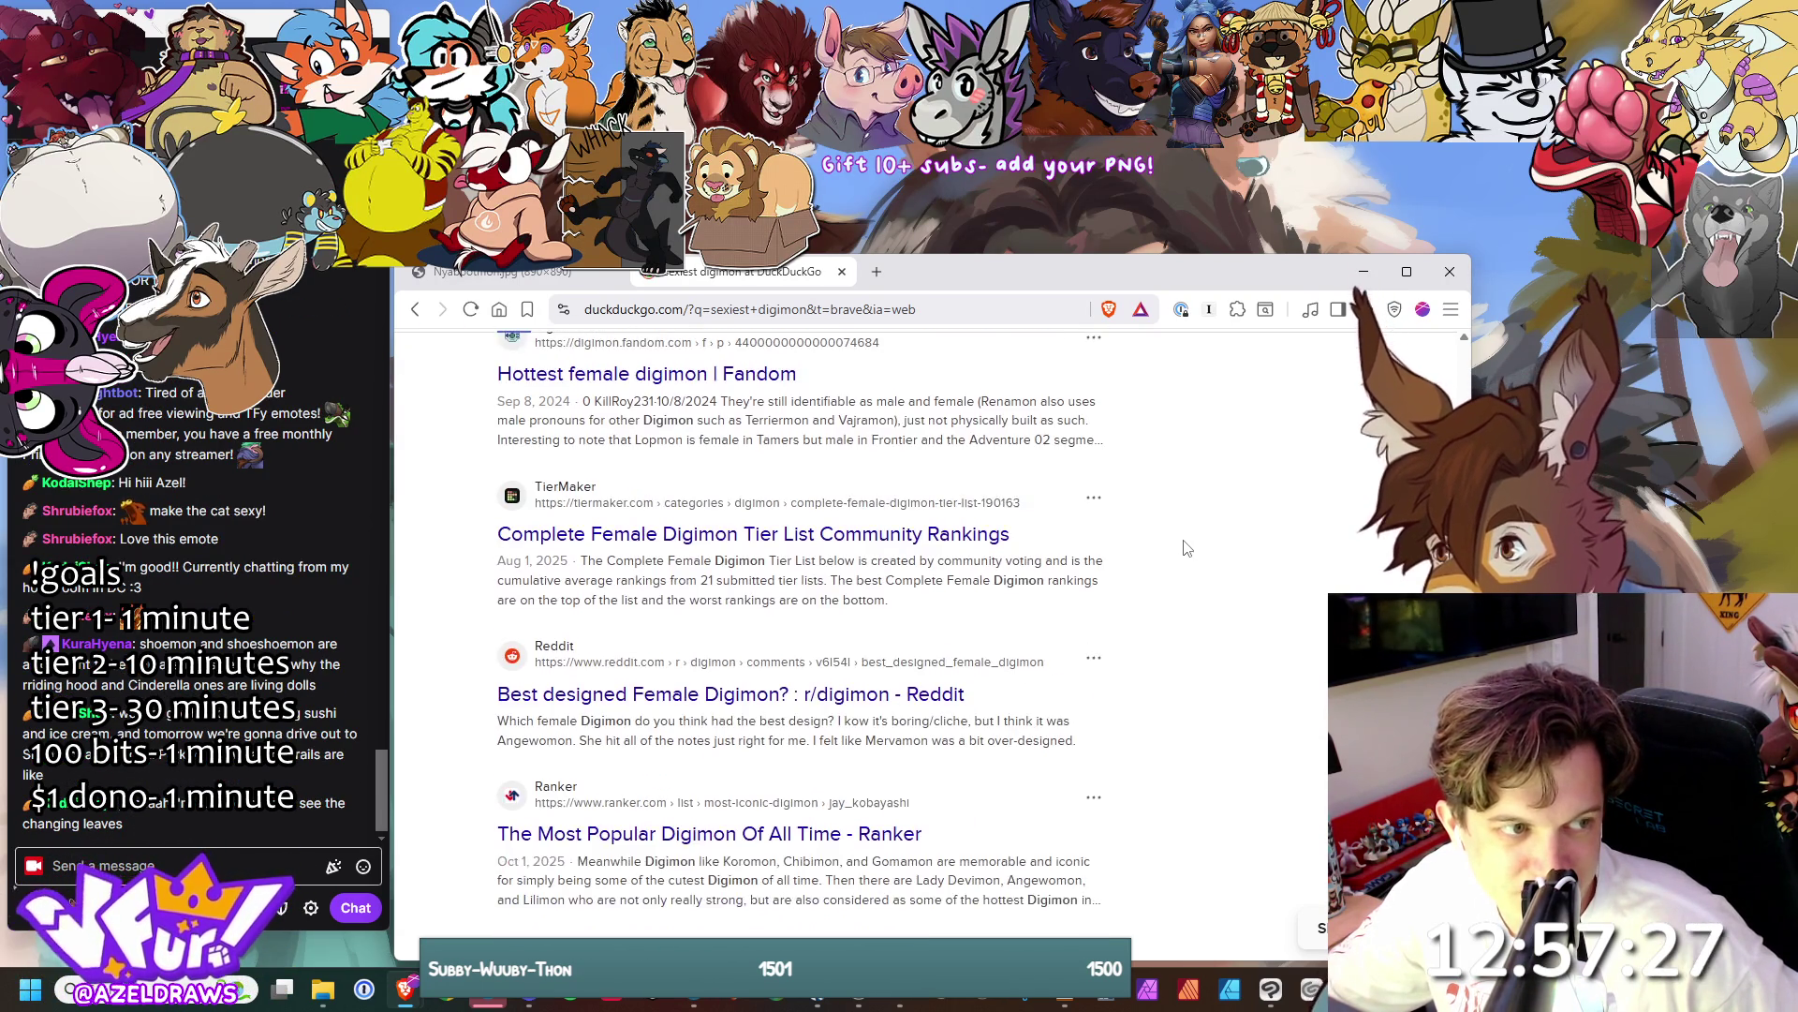
pyautogui.scroll(-5, 1186, 548)
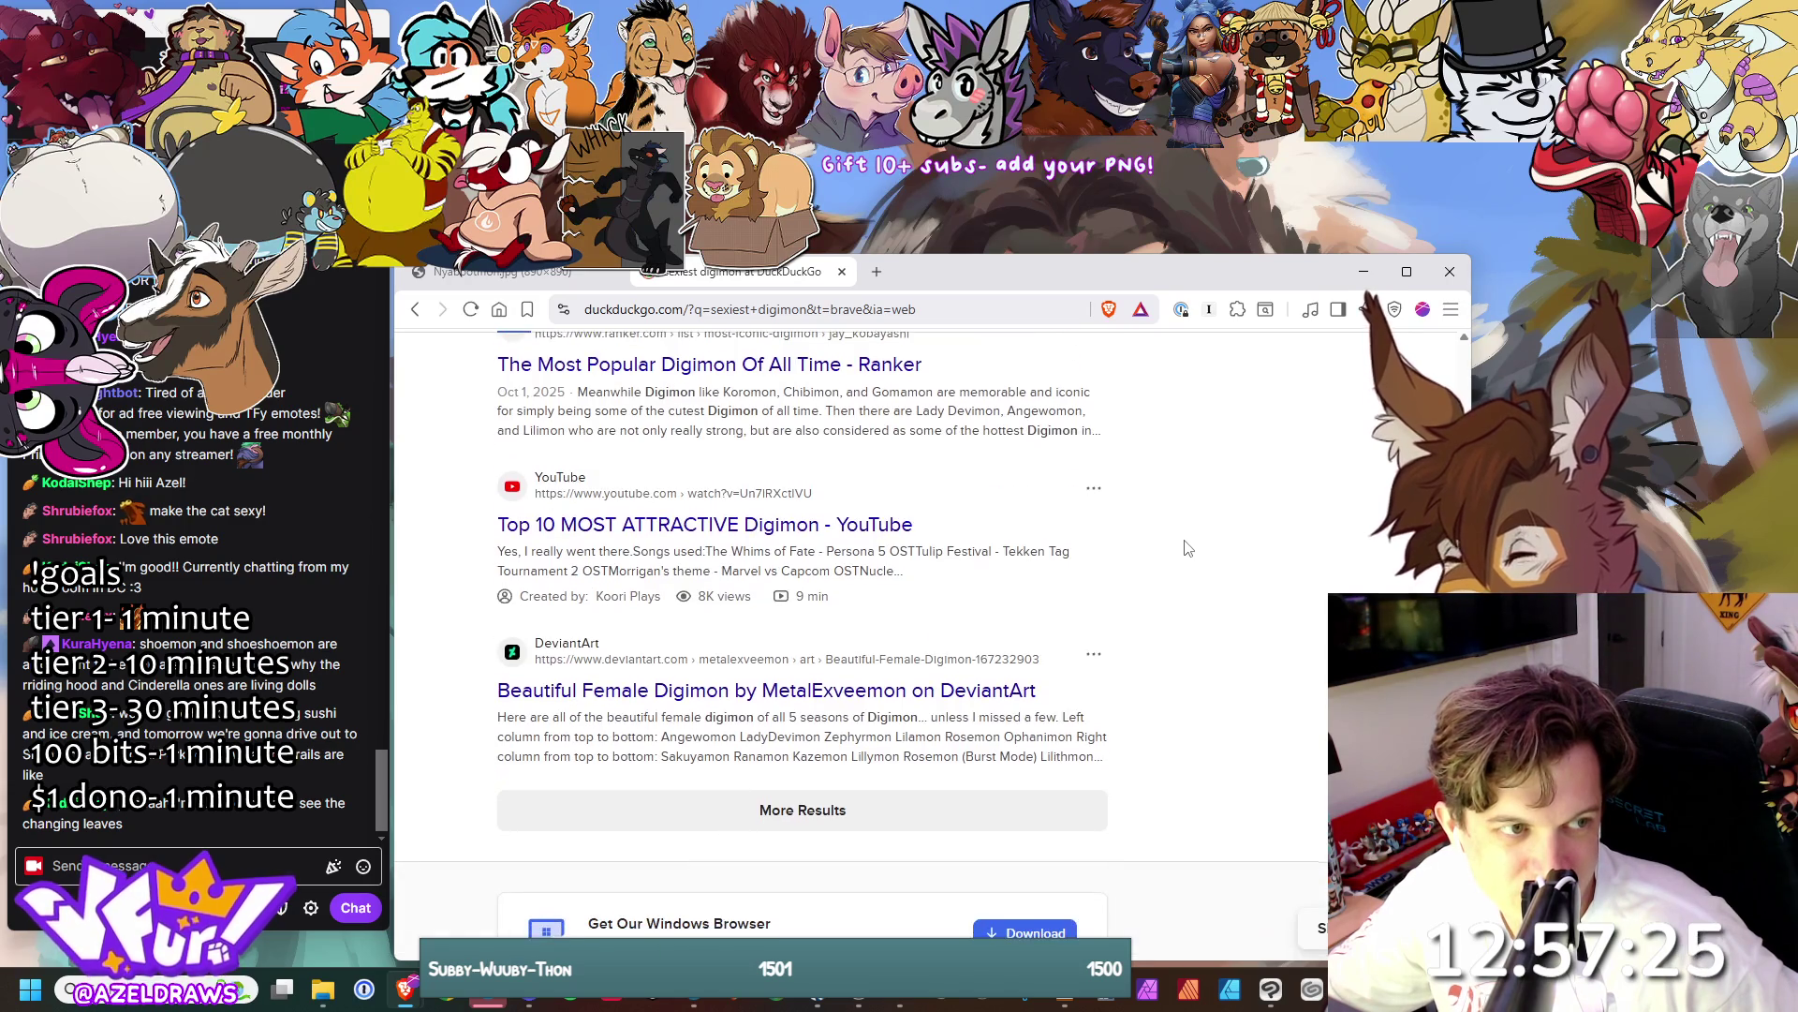
pyautogui.scroll(10, 1187, 548)
pyautogui.scroll(5, 1185, 549)
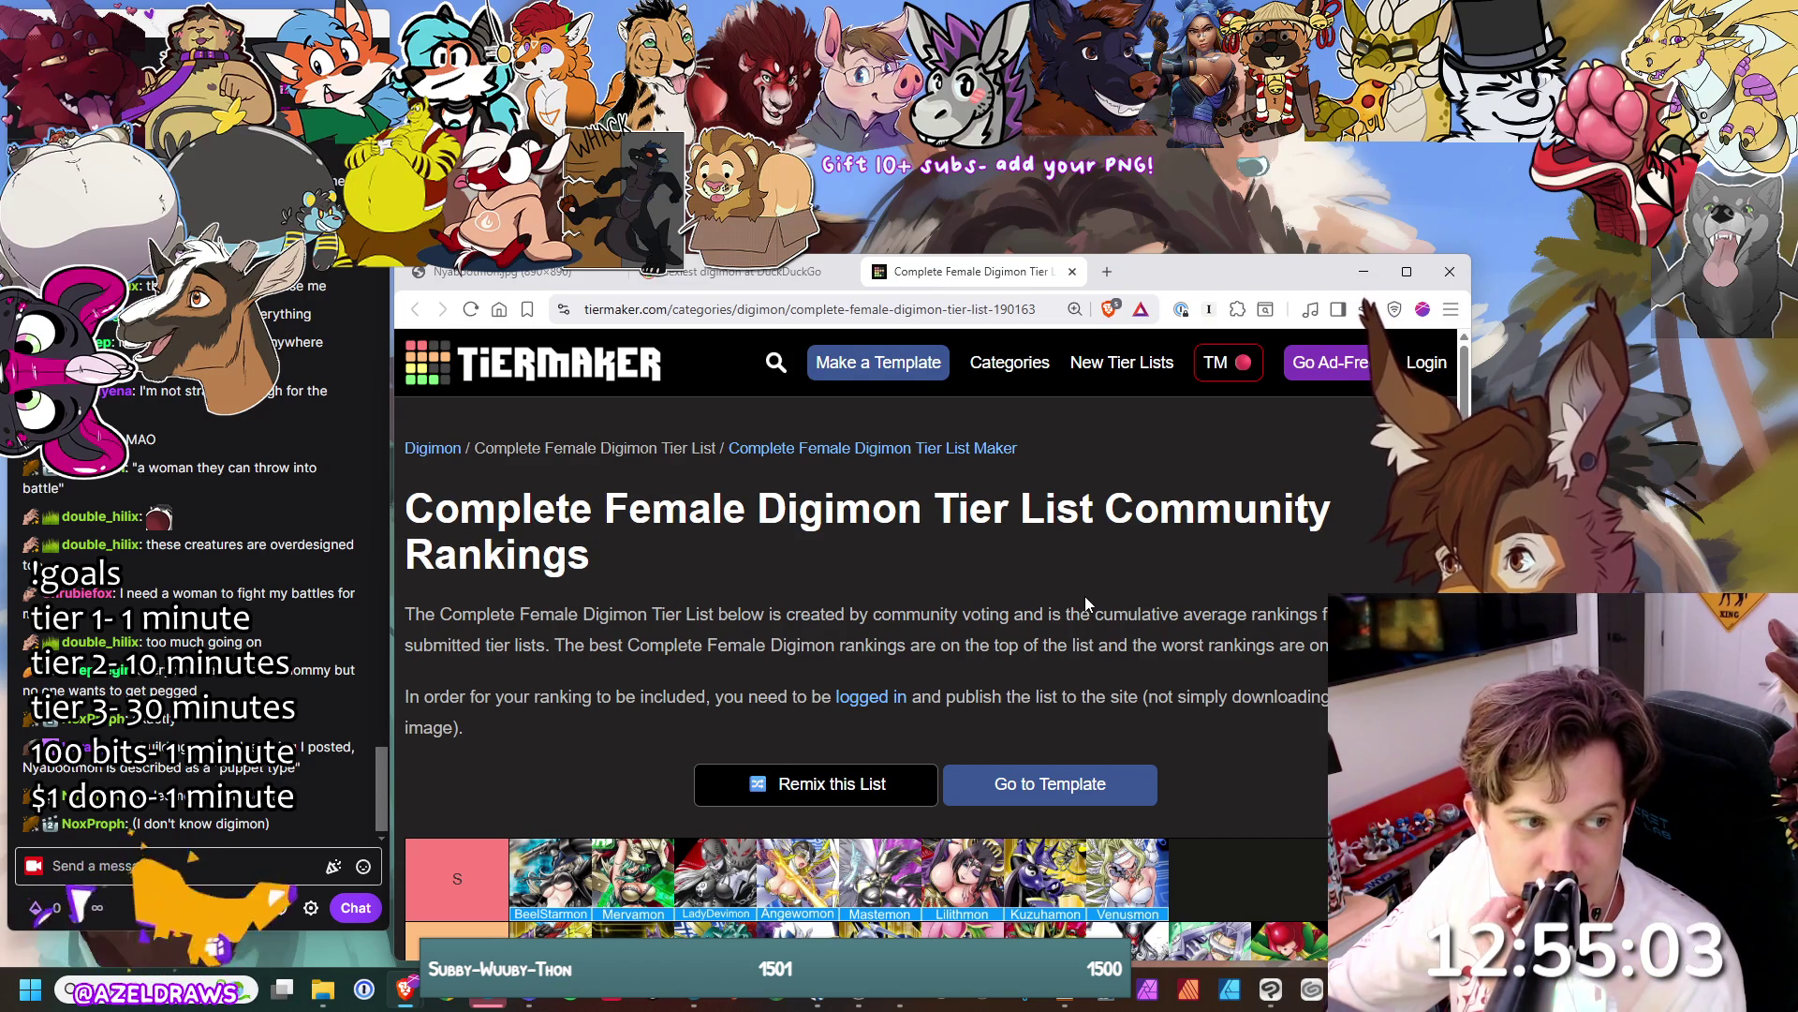
pyautogui.scroll(-3, 1089, 593)
pyautogui.scroll(-1, 1251, 492)
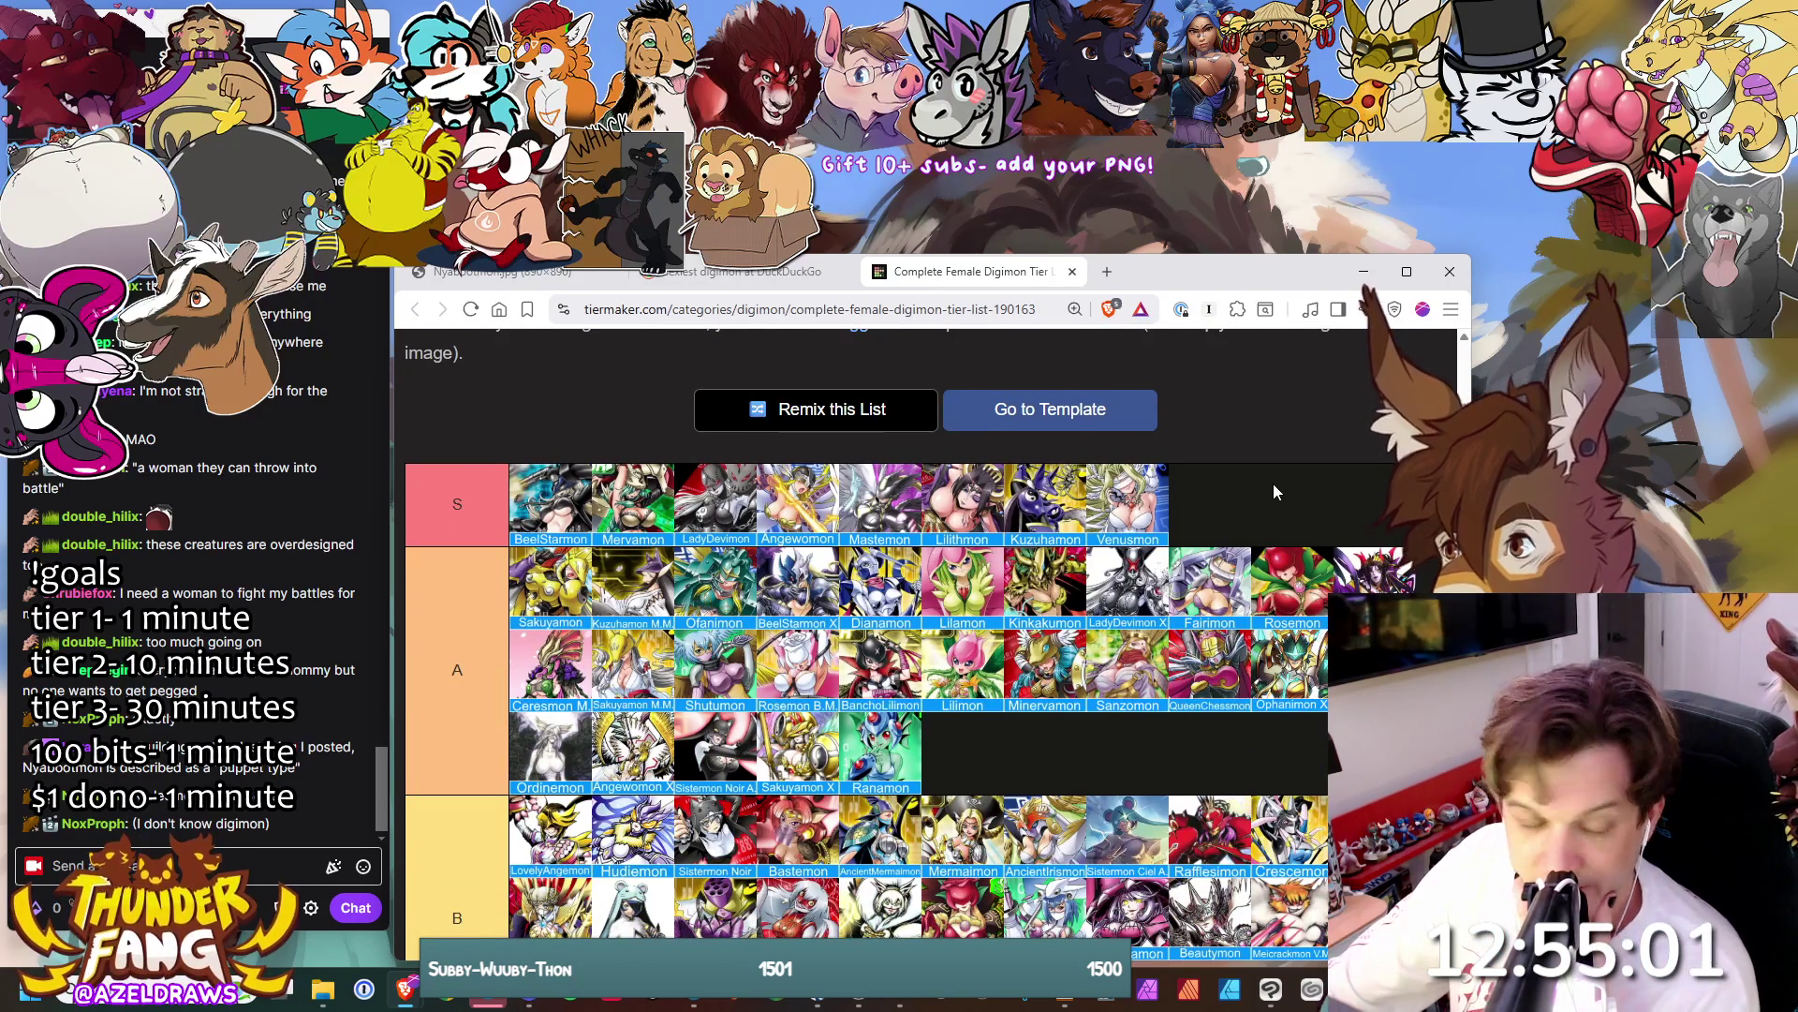
pyautogui.scroll(-1, 1273, 483)
pyautogui.scroll(-1, 1276, 488)
pyautogui.scroll(-2, 1278, 491)
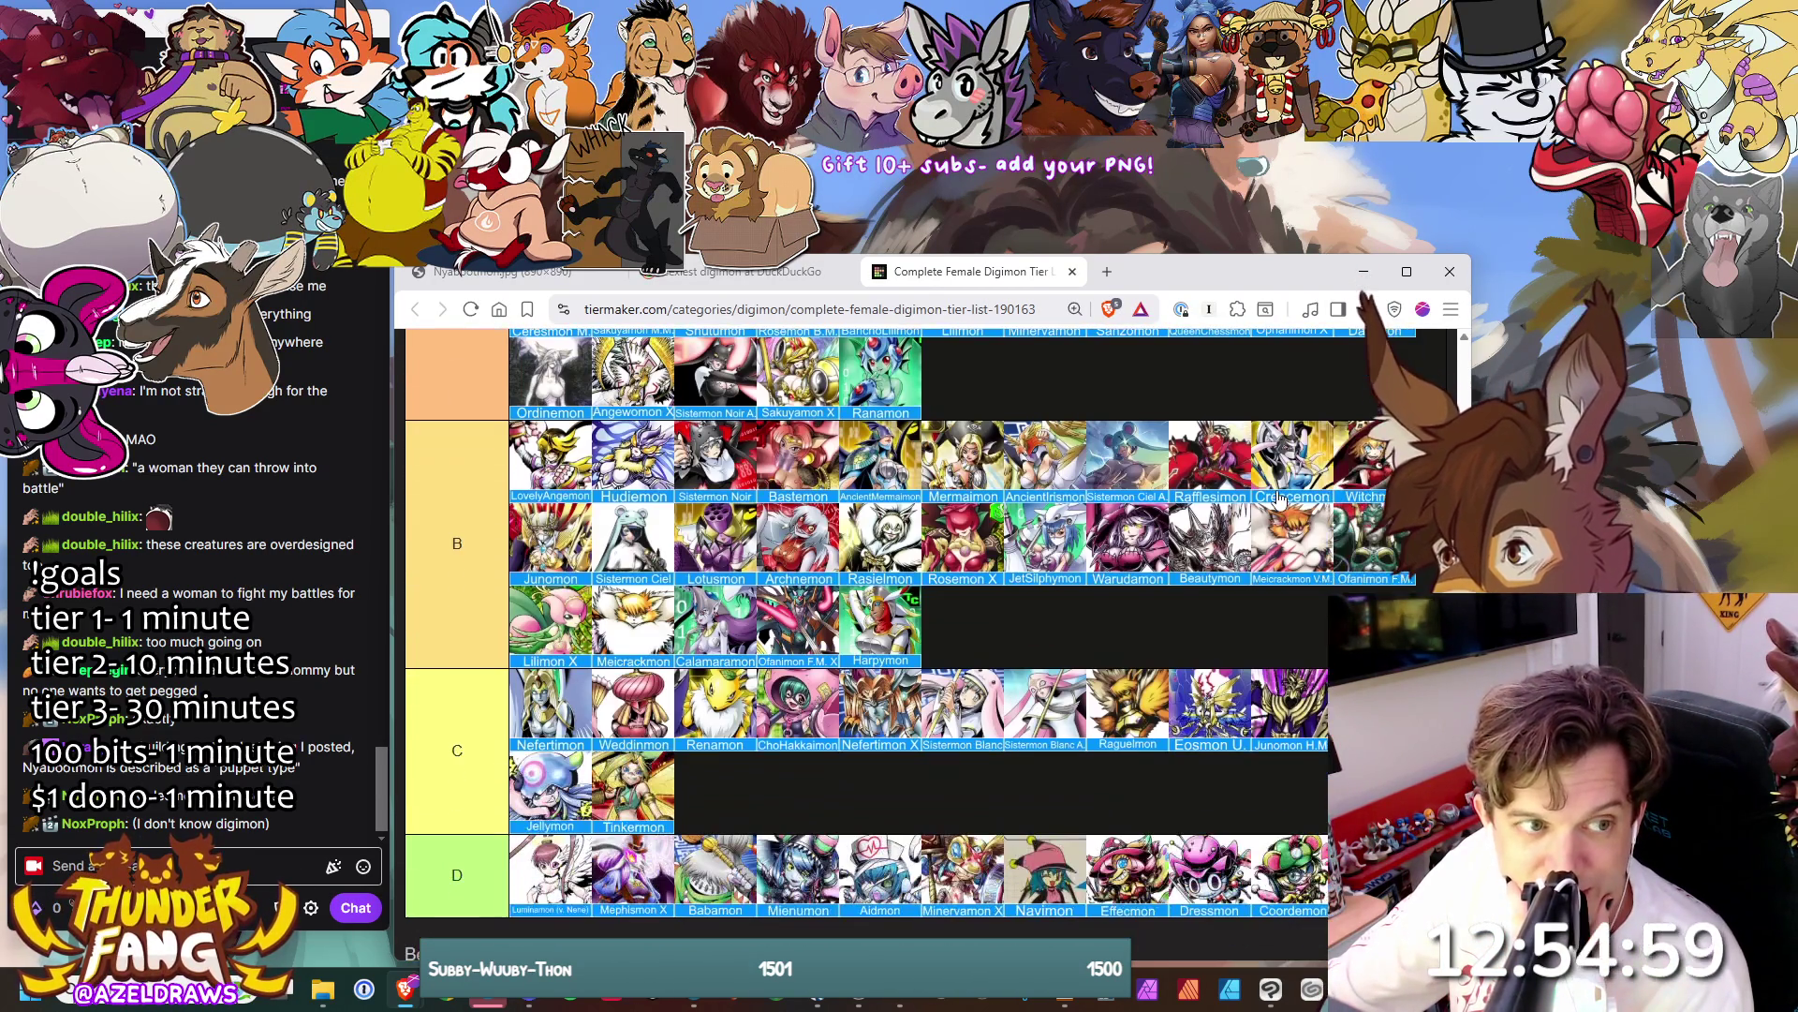
pyautogui.scroll(-2, 1281, 496)
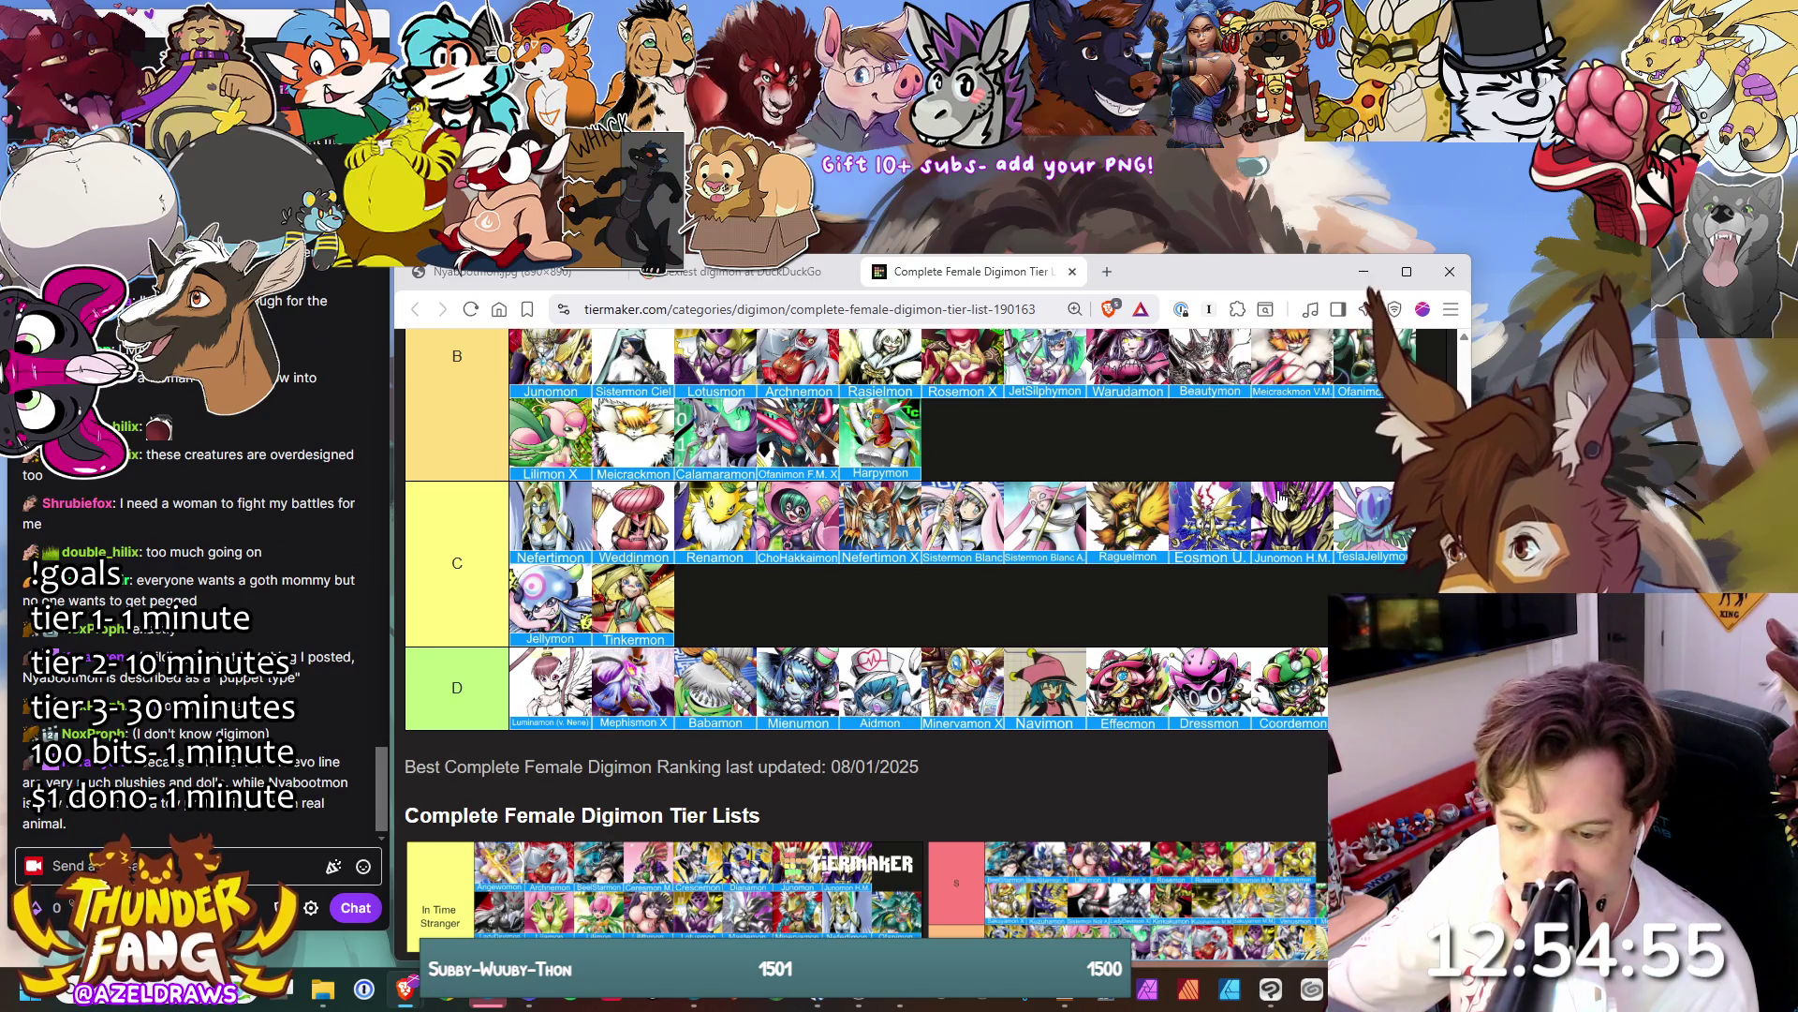
pyautogui.scroll(2, 1278, 491)
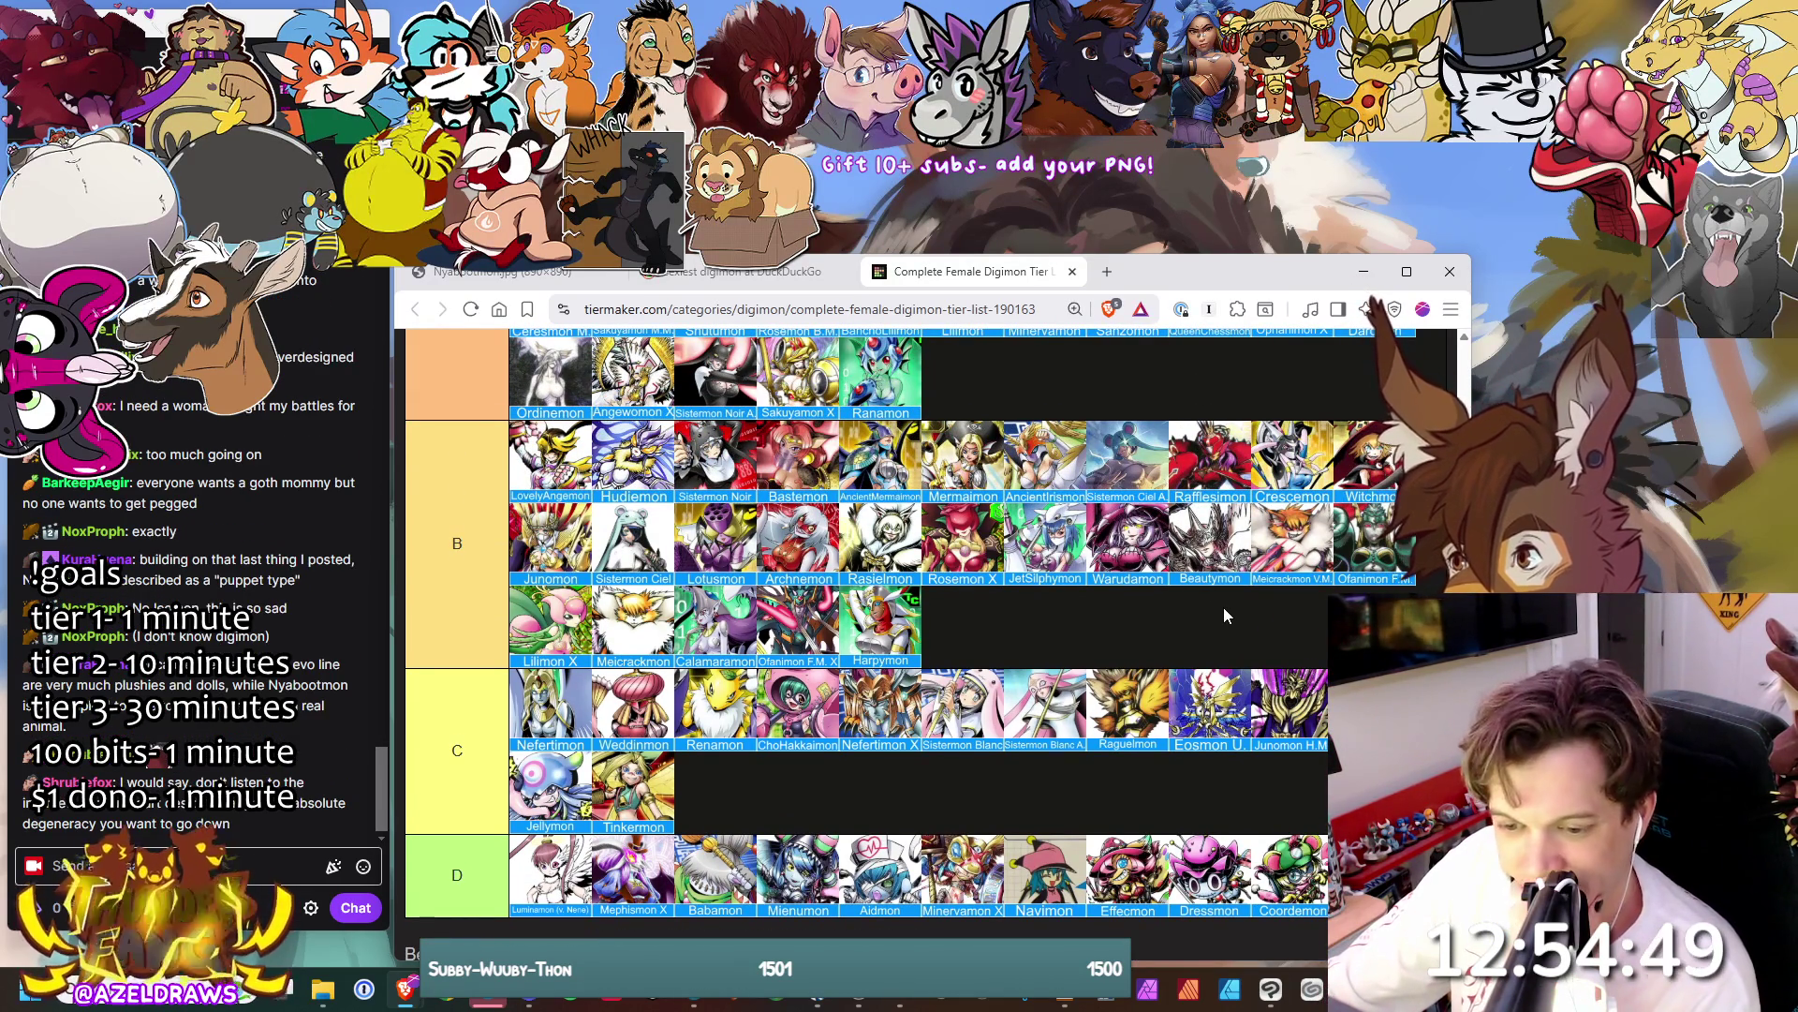
pyautogui.scroll(3, 1218, 617)
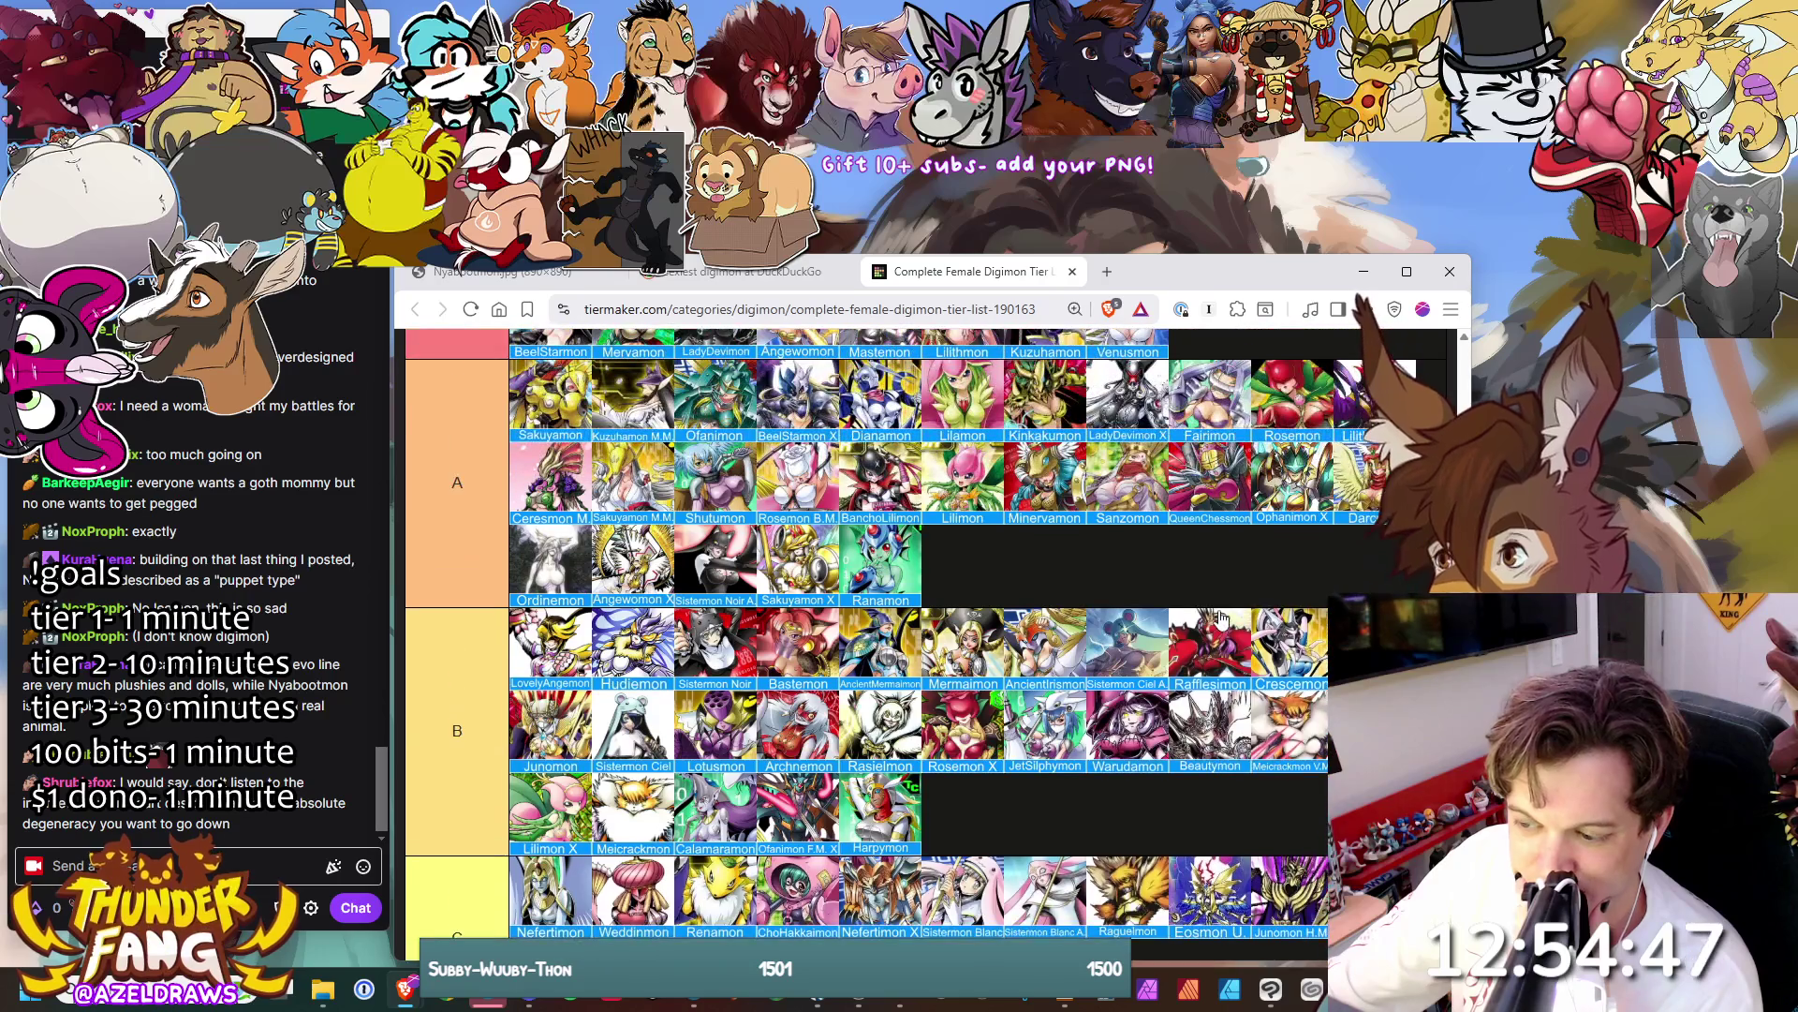
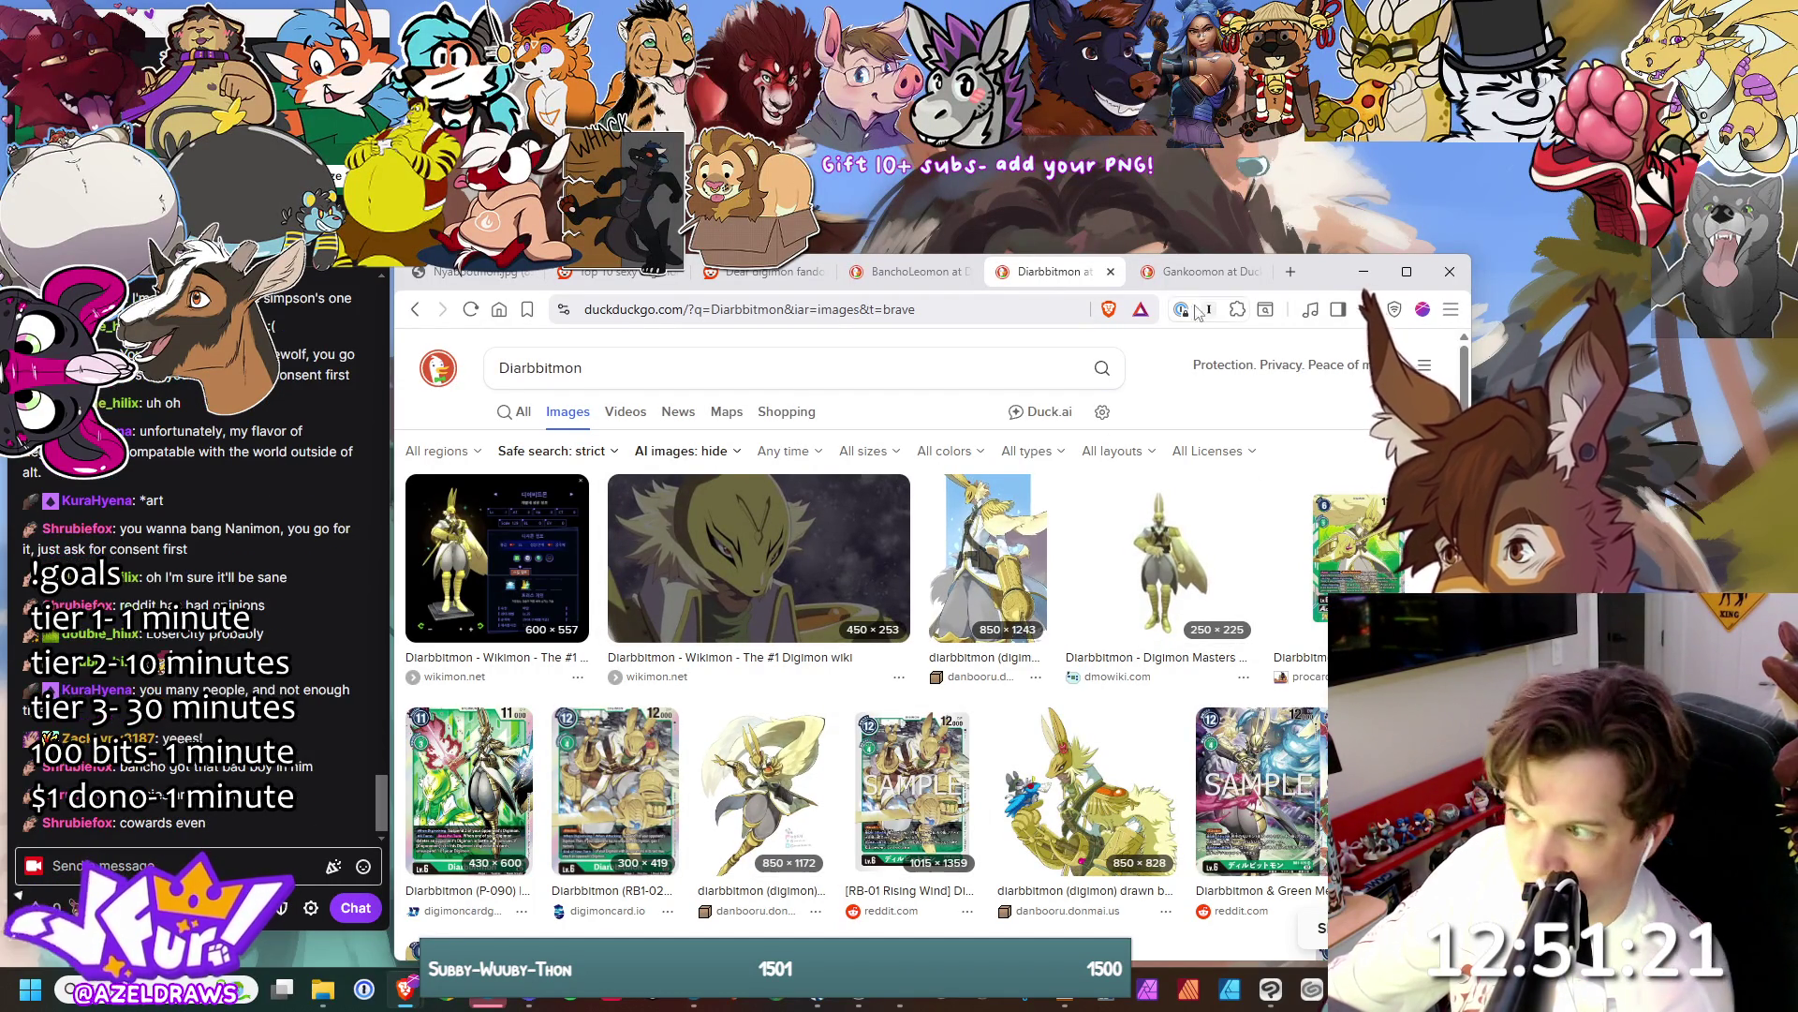
# - Show the Gankoomon image results in Brave
pyautogui.click(1212, 272)
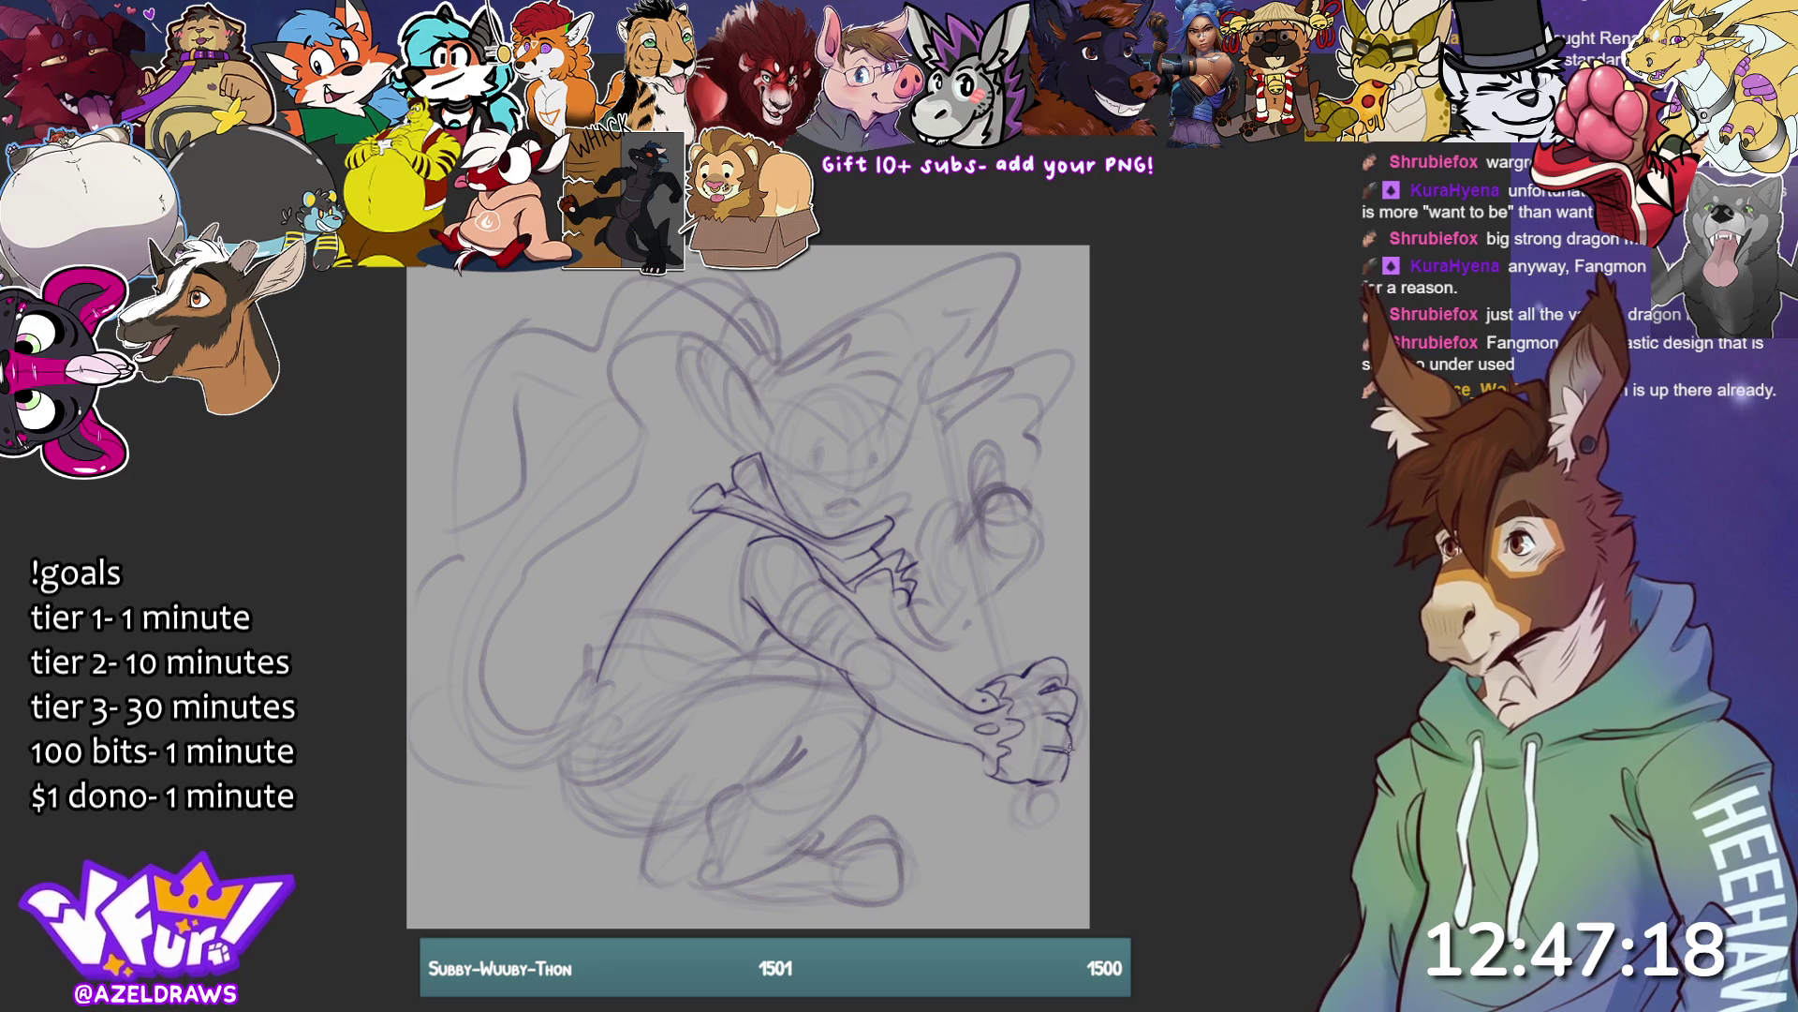
# - Add a stroke along the bottom of the character's fist
pyautogui.moveTo(1003, 776); pyautogui.dragTo(1066, 771)
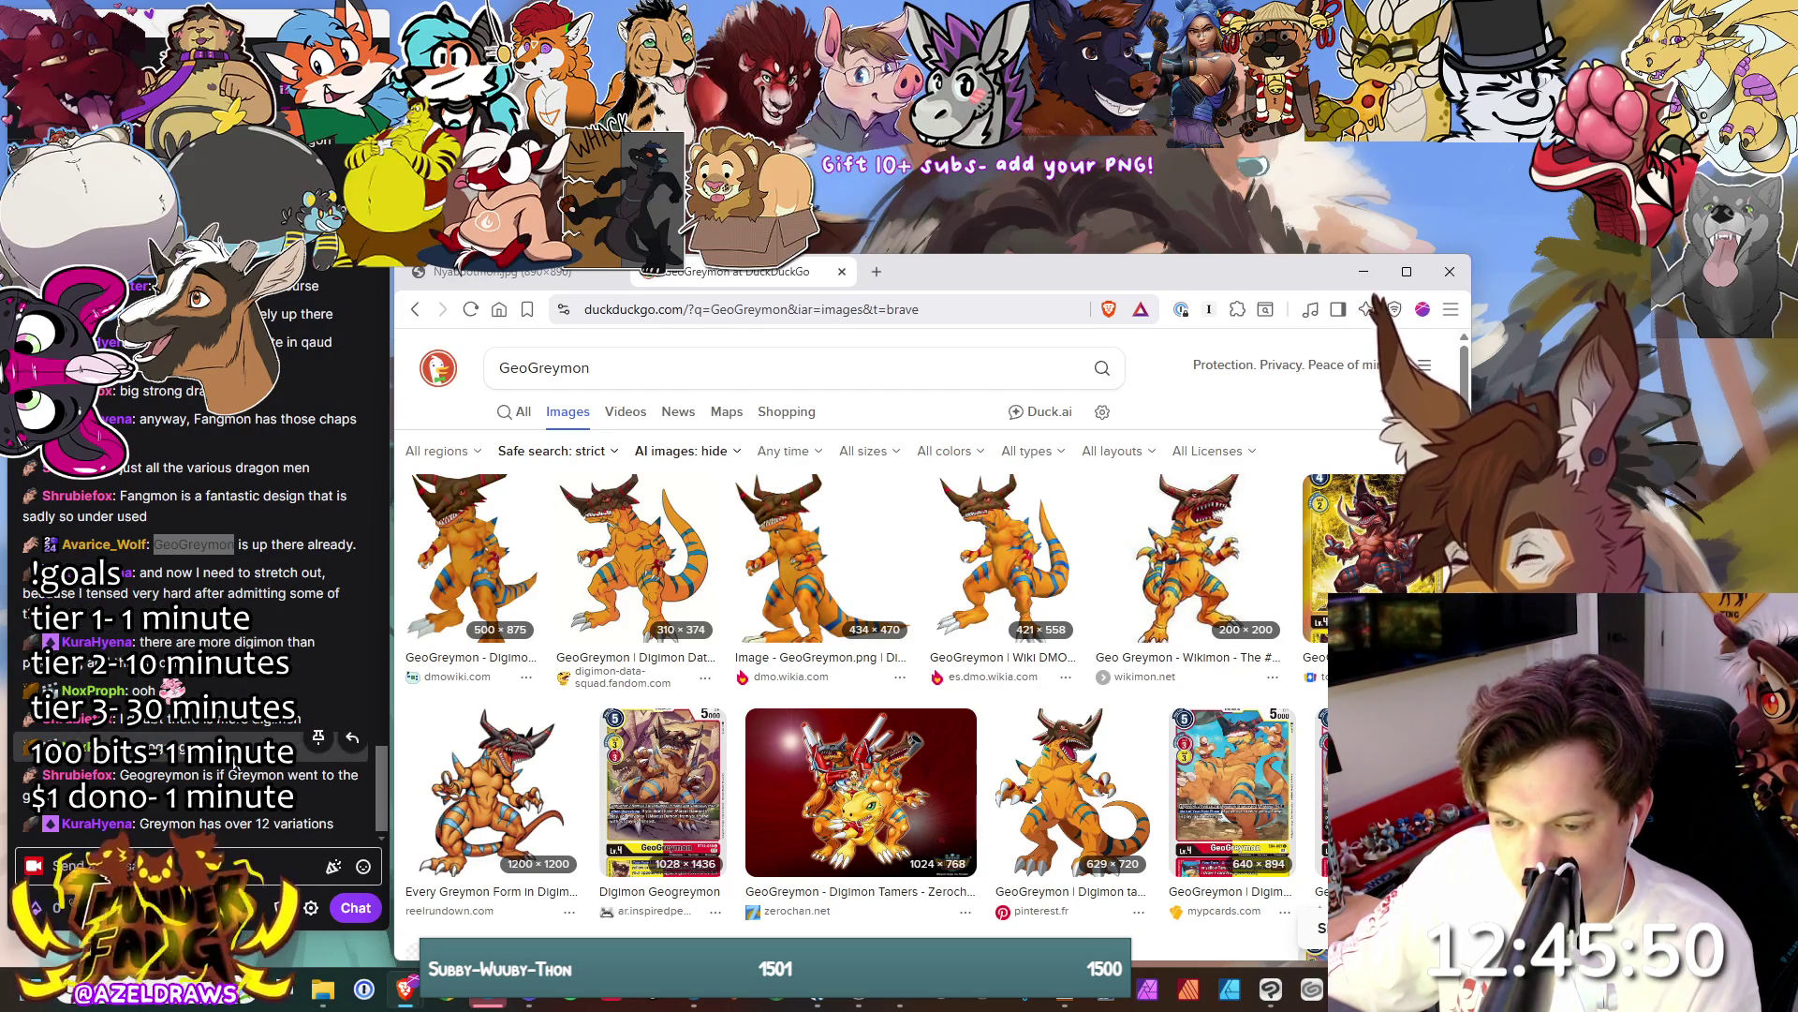
# - Select a chat word, then the GeoGreymon search query, and dismiss the search suggestions
pyautogui.doubleClick(141, 746)
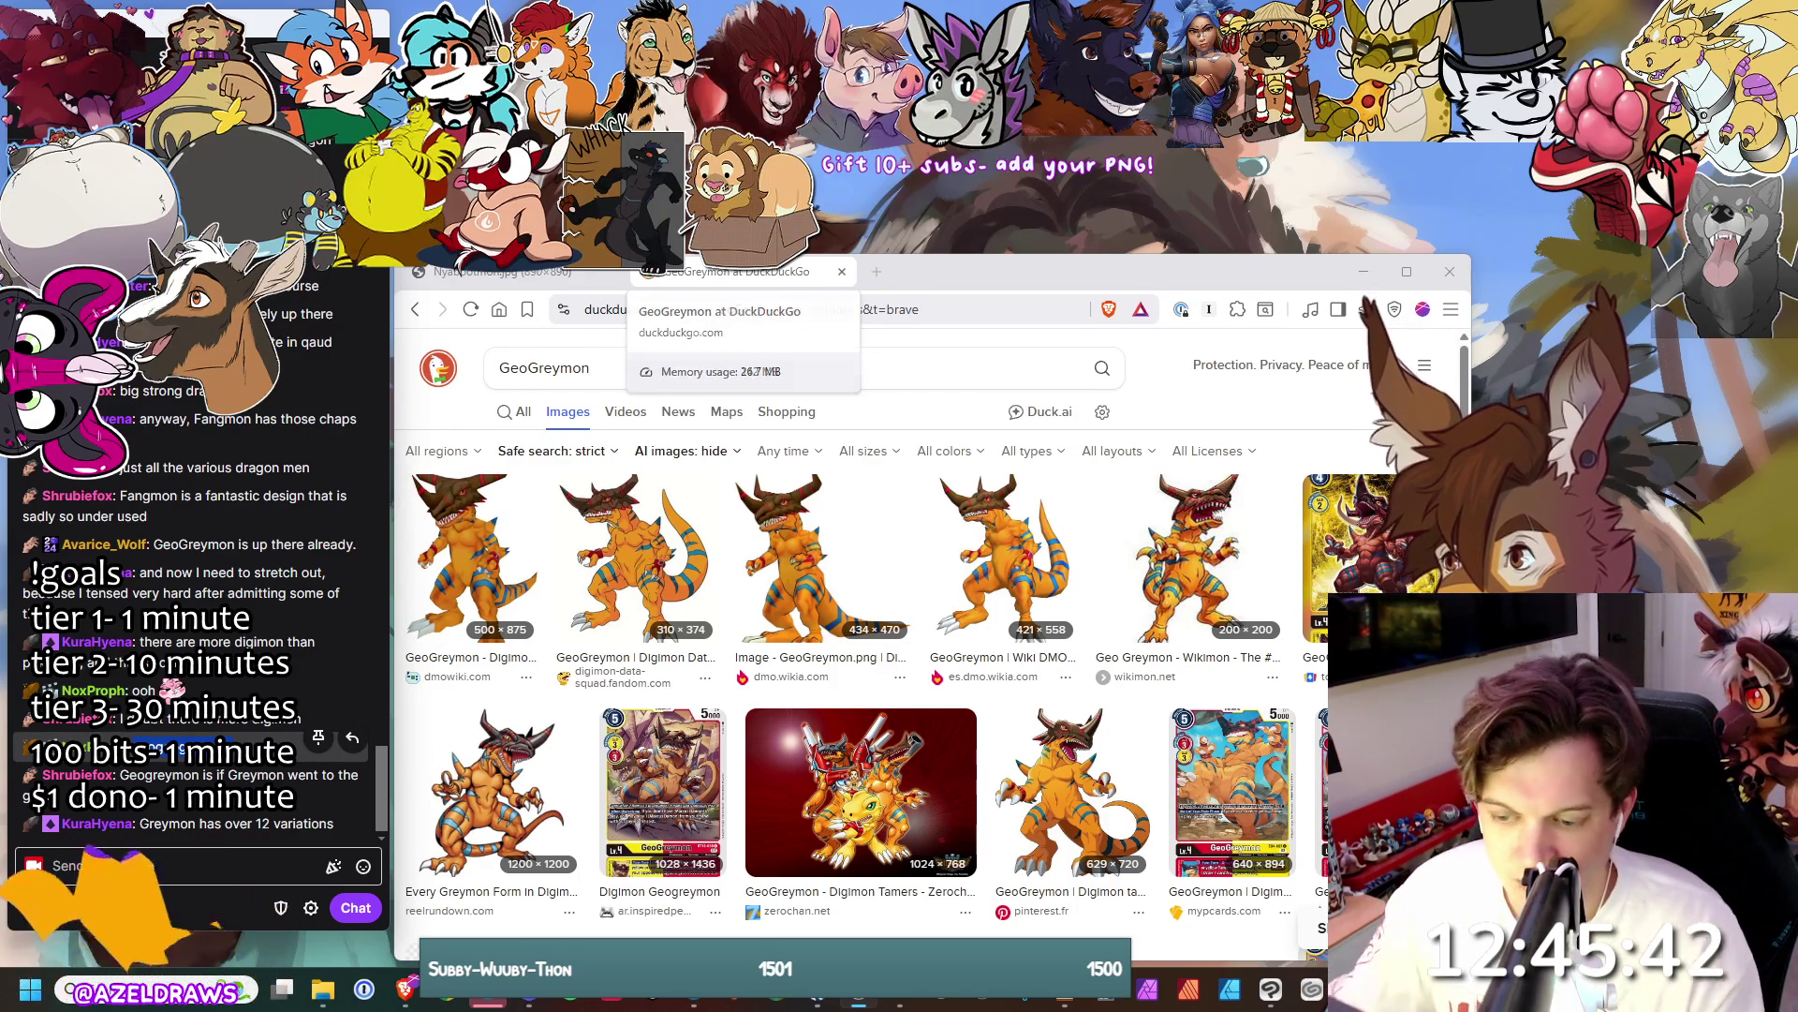
pyautogui.click(524, 368)
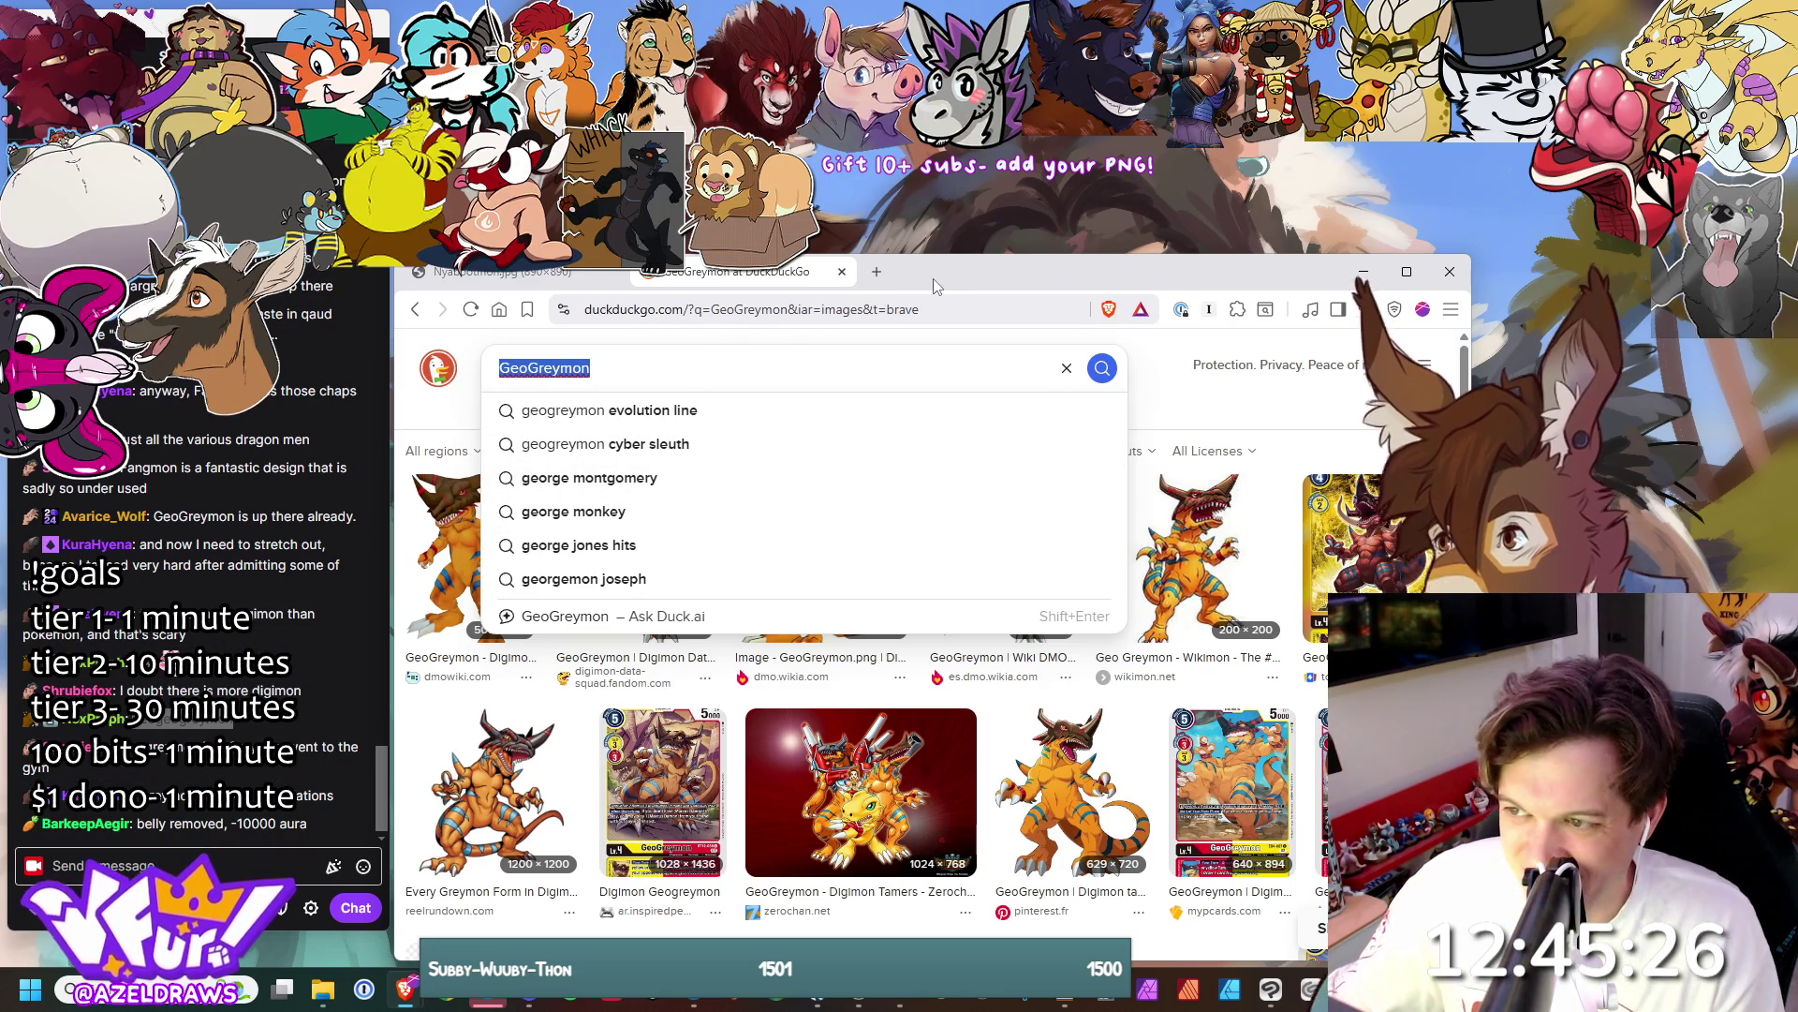
pyautogui.click(1197, 400)
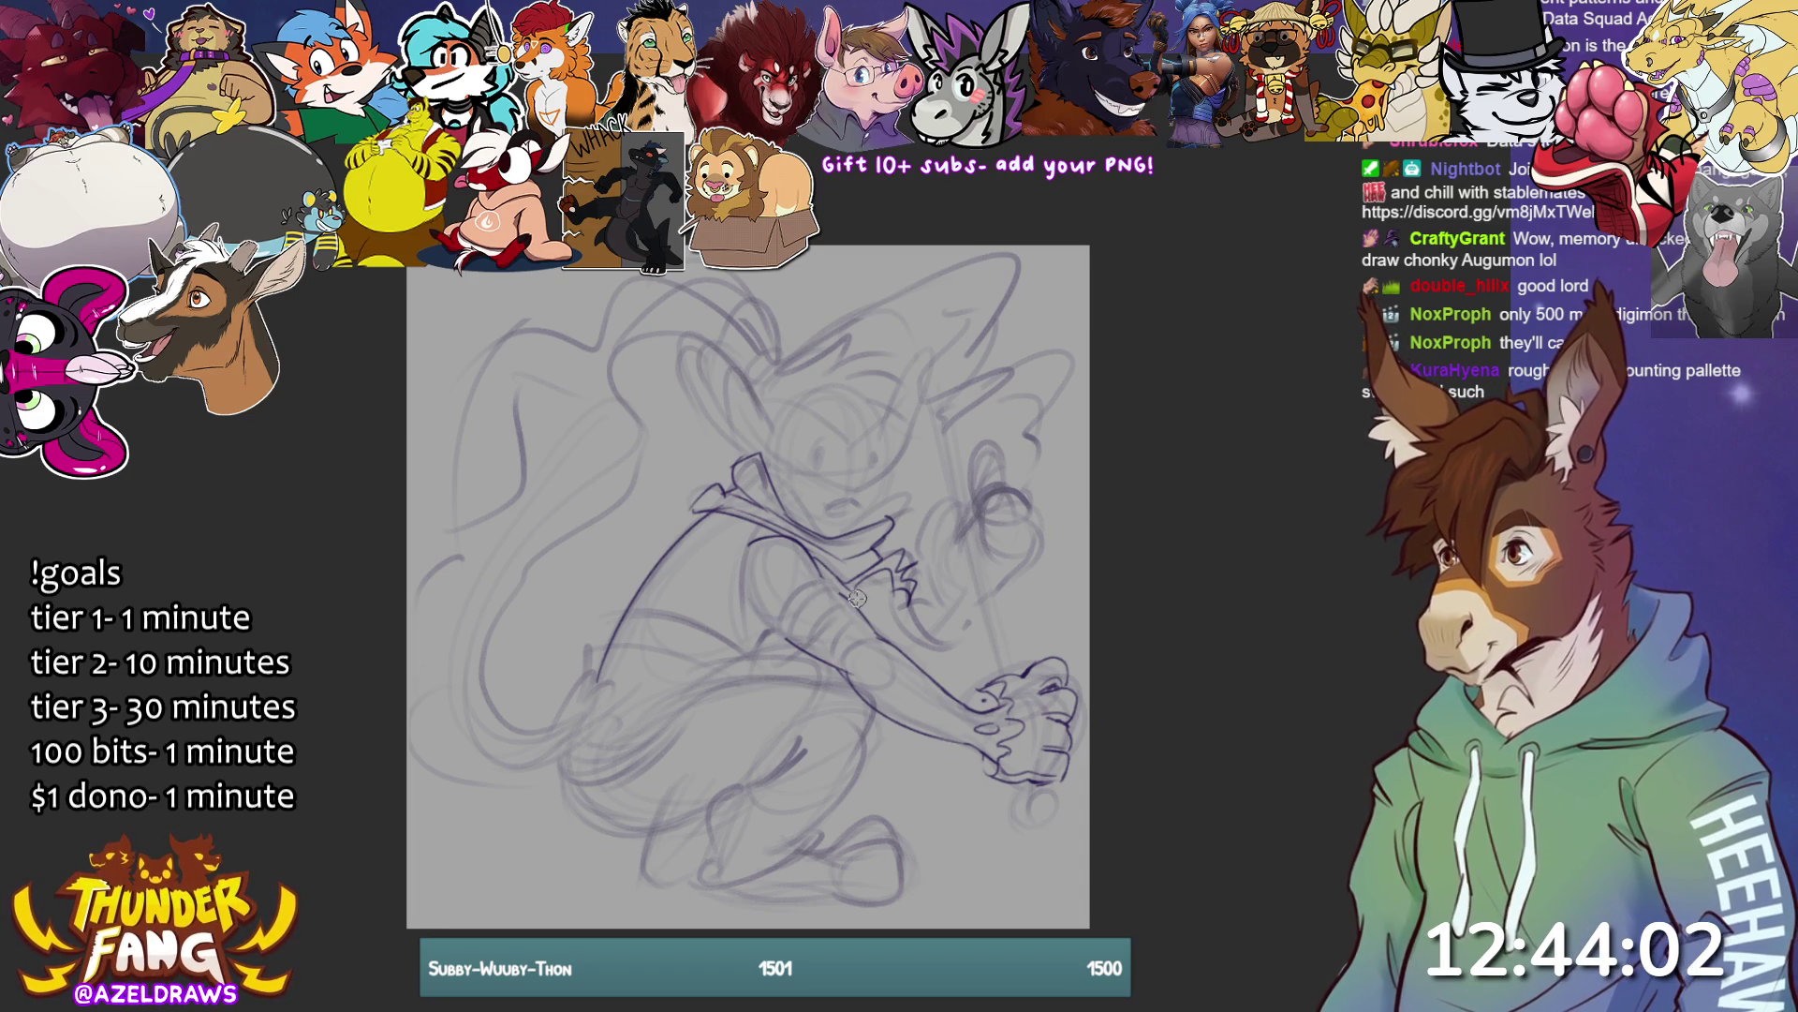
# - Sketch strokes on the arm, waistband, thigh and chest, undoing one misplaced arm stroke
pyautogui.moveTo(848, 573)
pyautogui.mouseDown()
pyautogui.moveTo(832, 607)
pyautogui.moveTo(754, 655)
pyautogui.mouseUp()
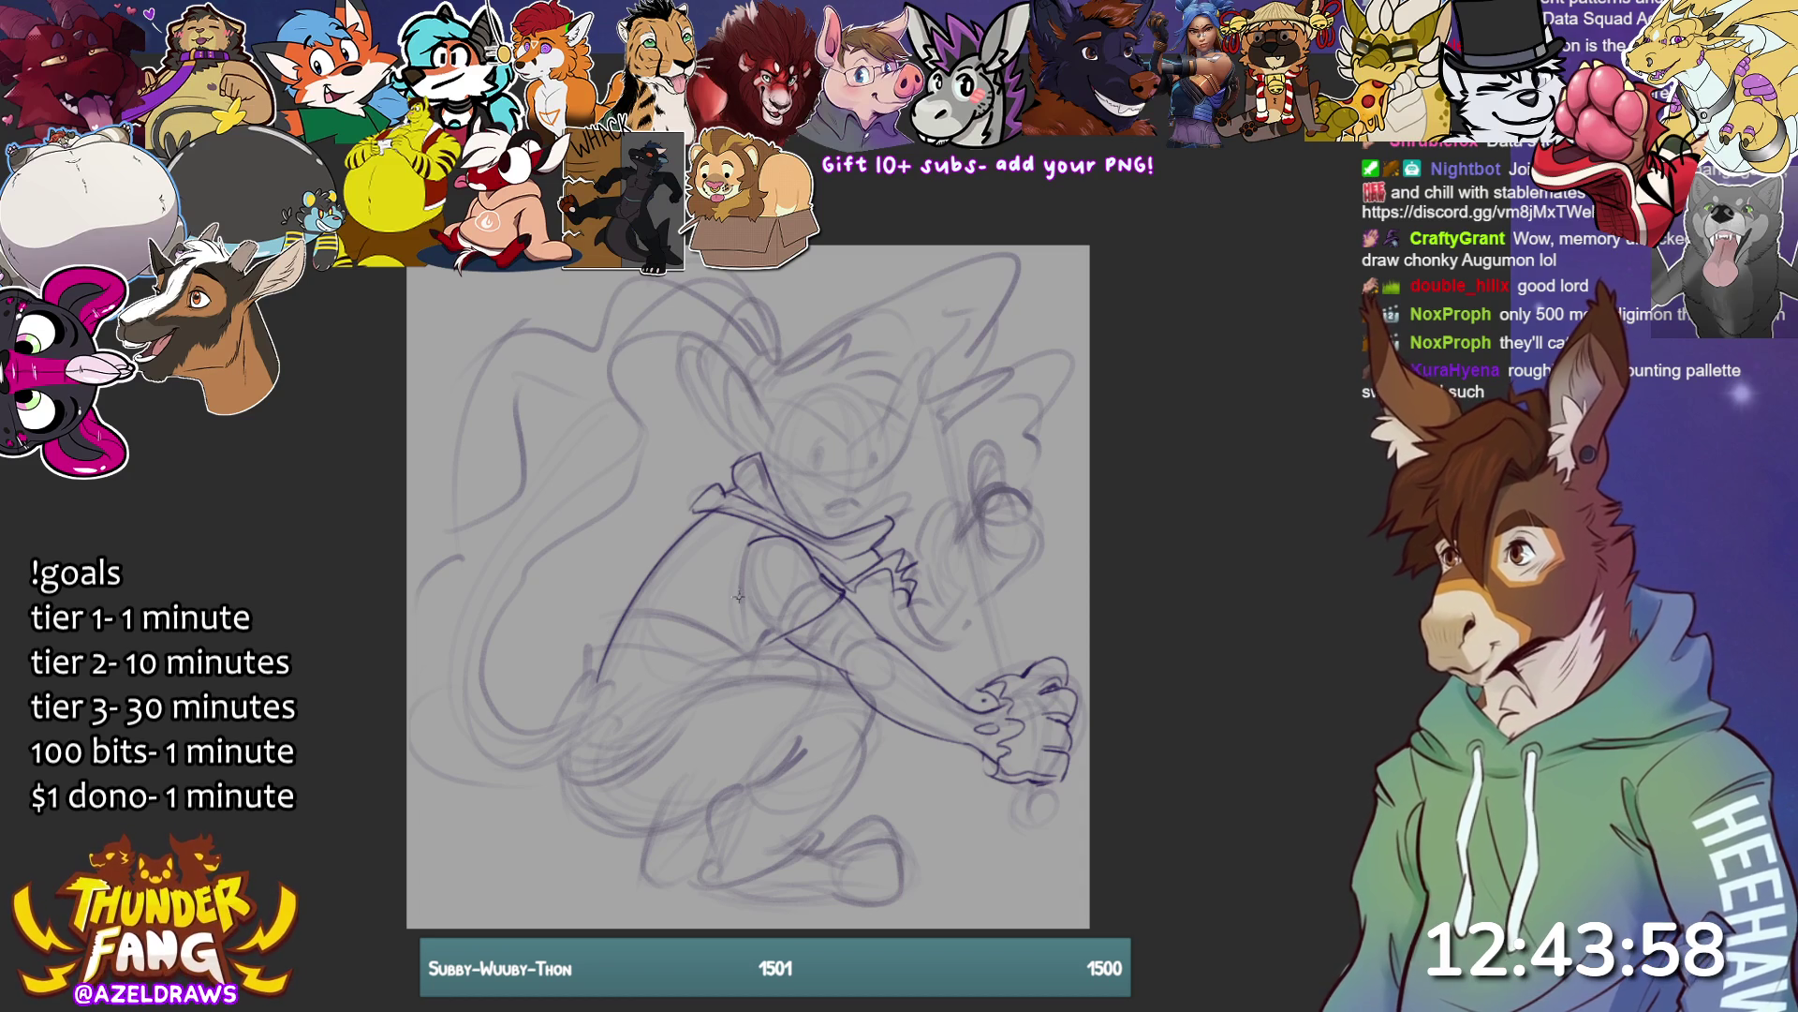
pyautogui.moveTo(749, 623)
pyautogui.mouseDown()
pyautogui.moveTo(740, 560)
pyautogui.moveTo(749, 637)
pyautogui.mouseUp()
pyautogui.hotkey('ctrl', 'z')
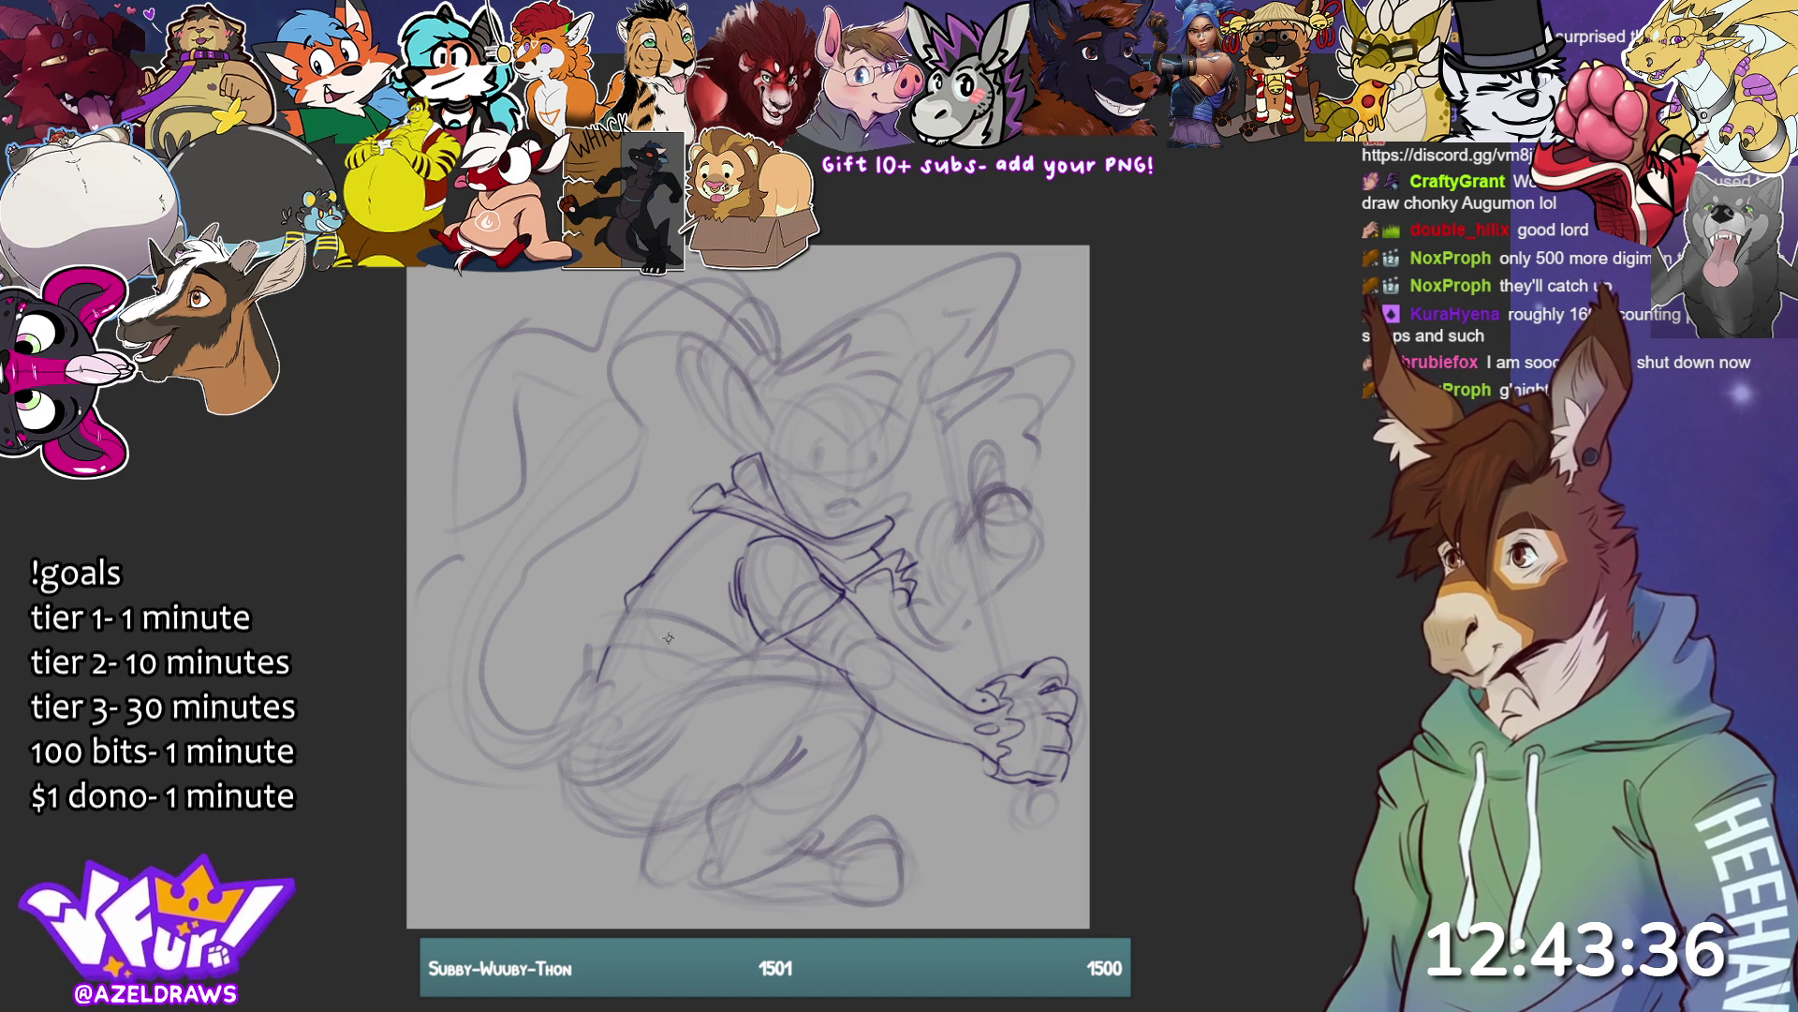
pyautogui.moveTo(623, 611)
pyautogui.mouseDown()
pyautogui.moveTo(731, 639)
pyautogui.moveTo(749, 665)
pyautogui.mouseUp()
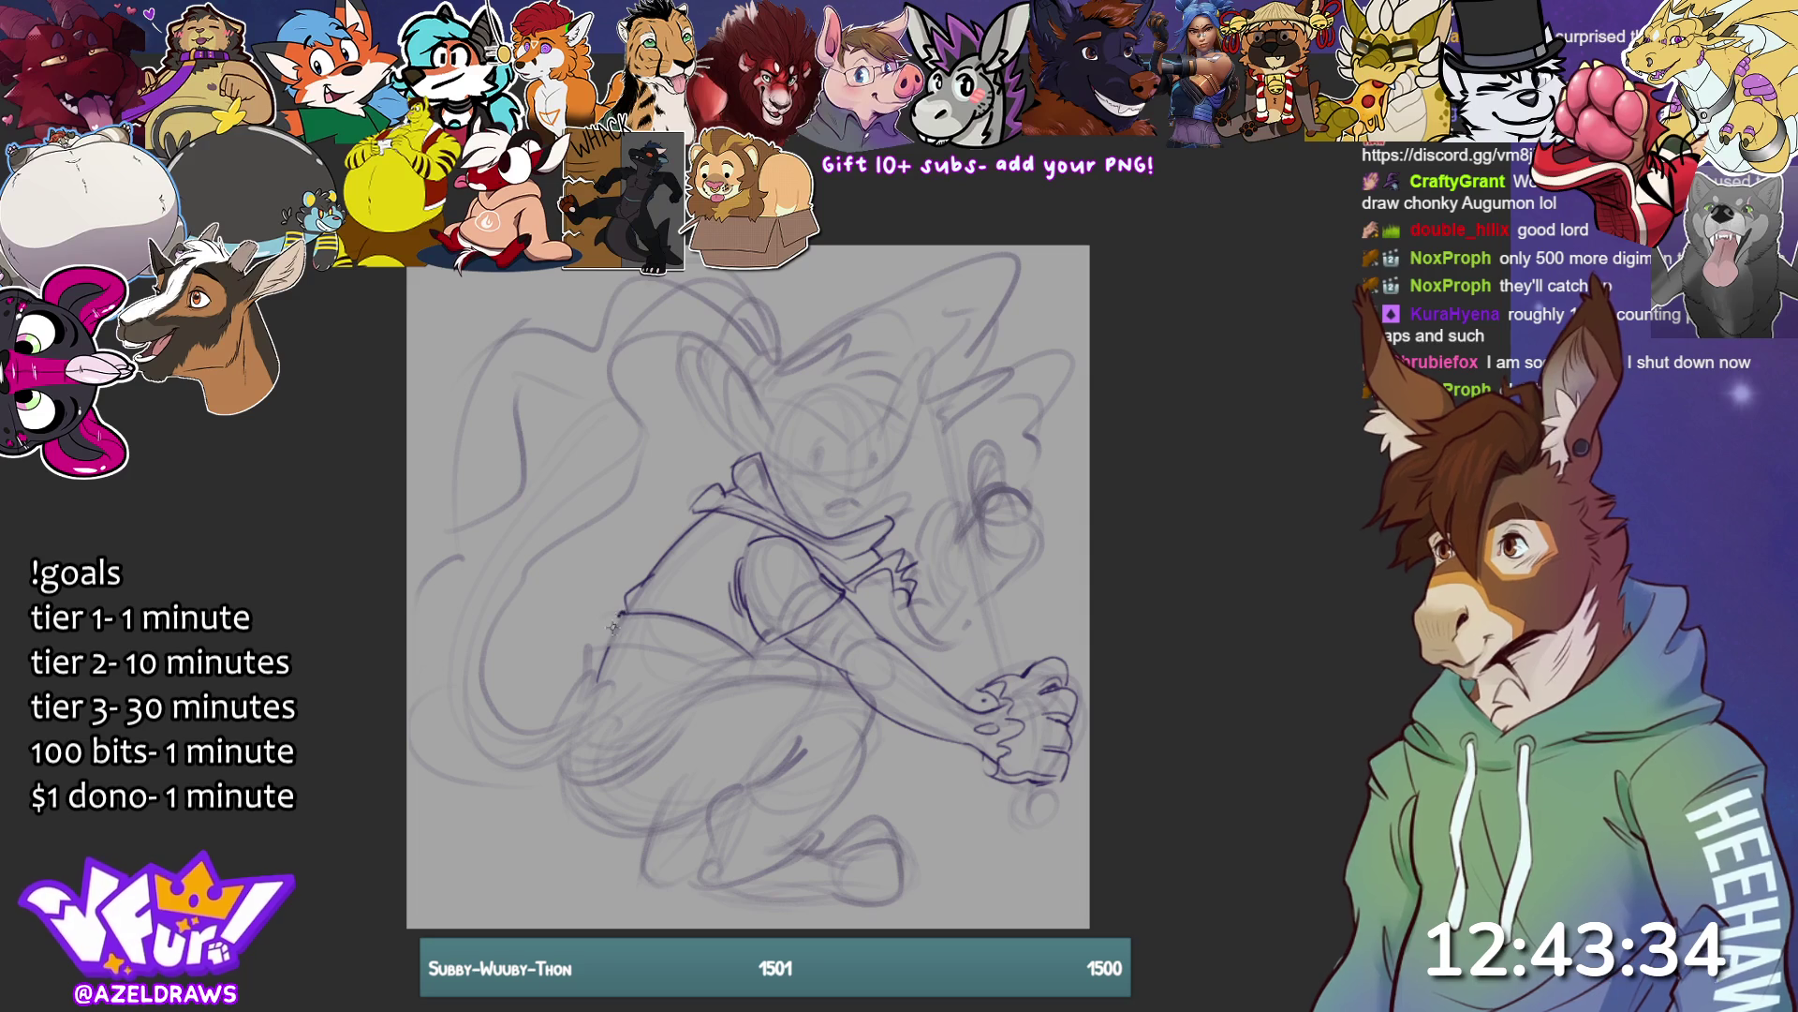
pyautogui.moveTo(611, 644); pyautogui.dragTo(688, 657)
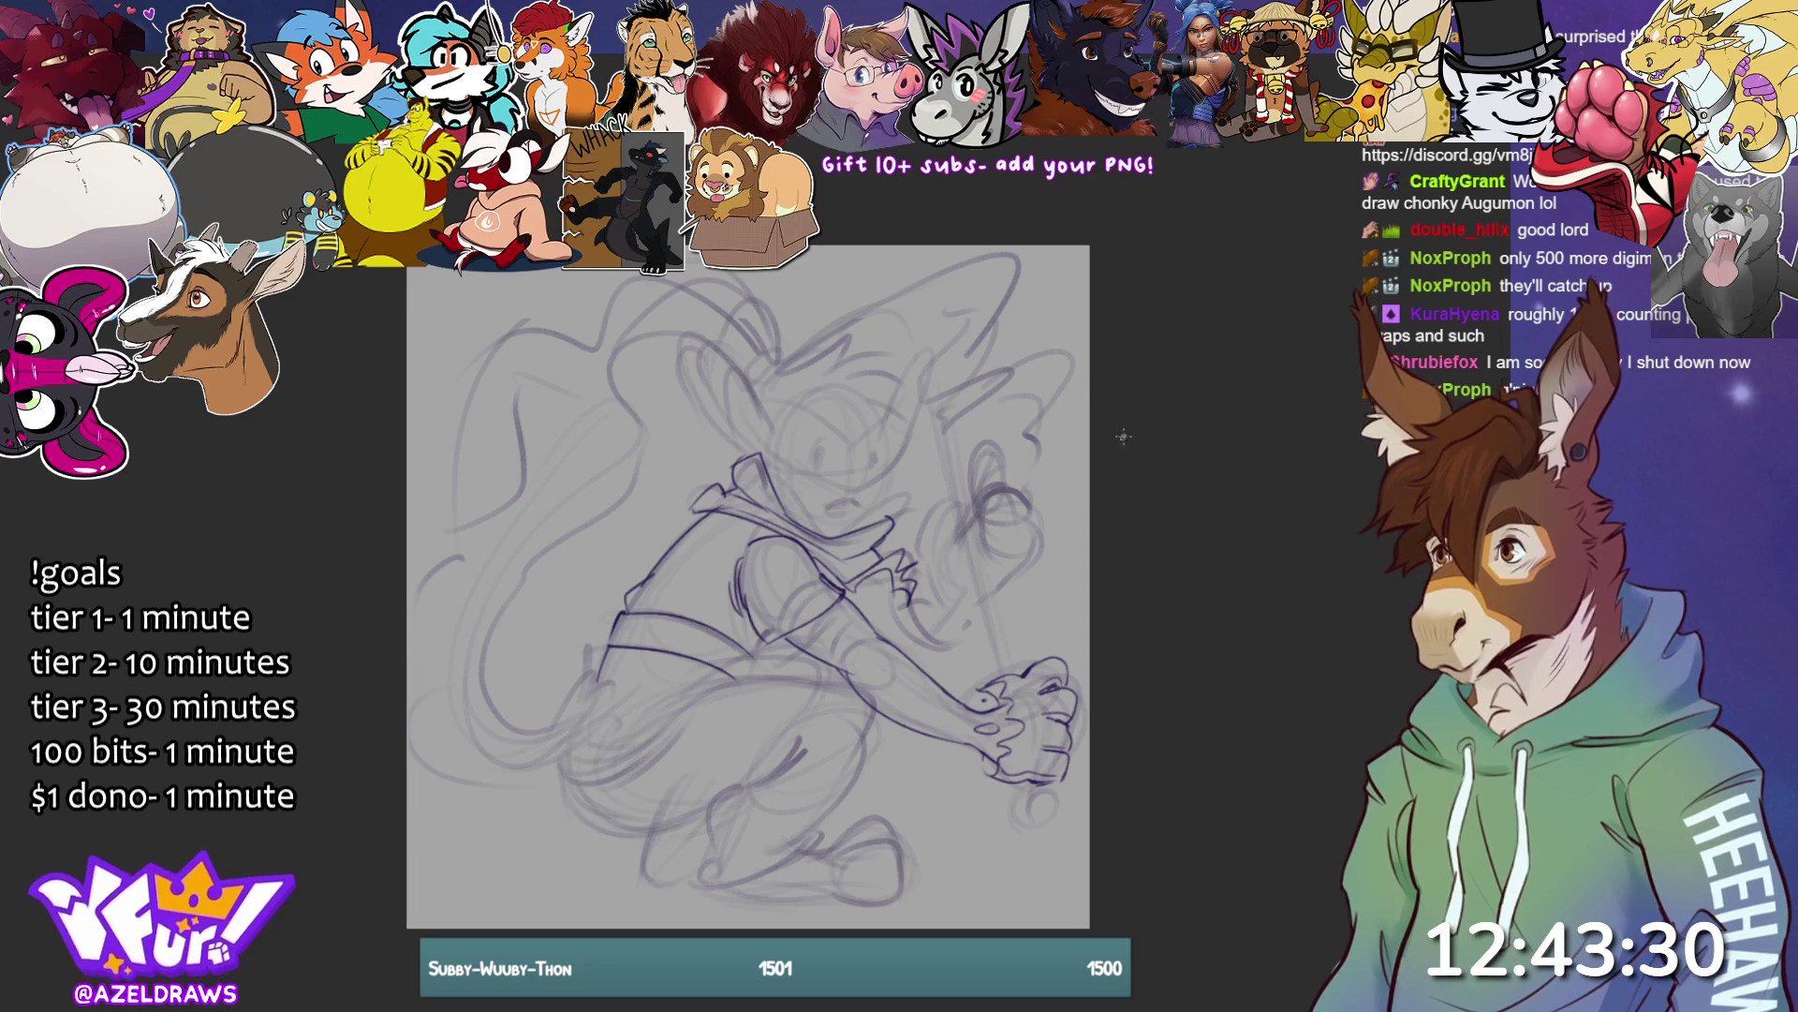
pyautogui.moveTo(580, 682); pyautogui.dragTo(747, 690)
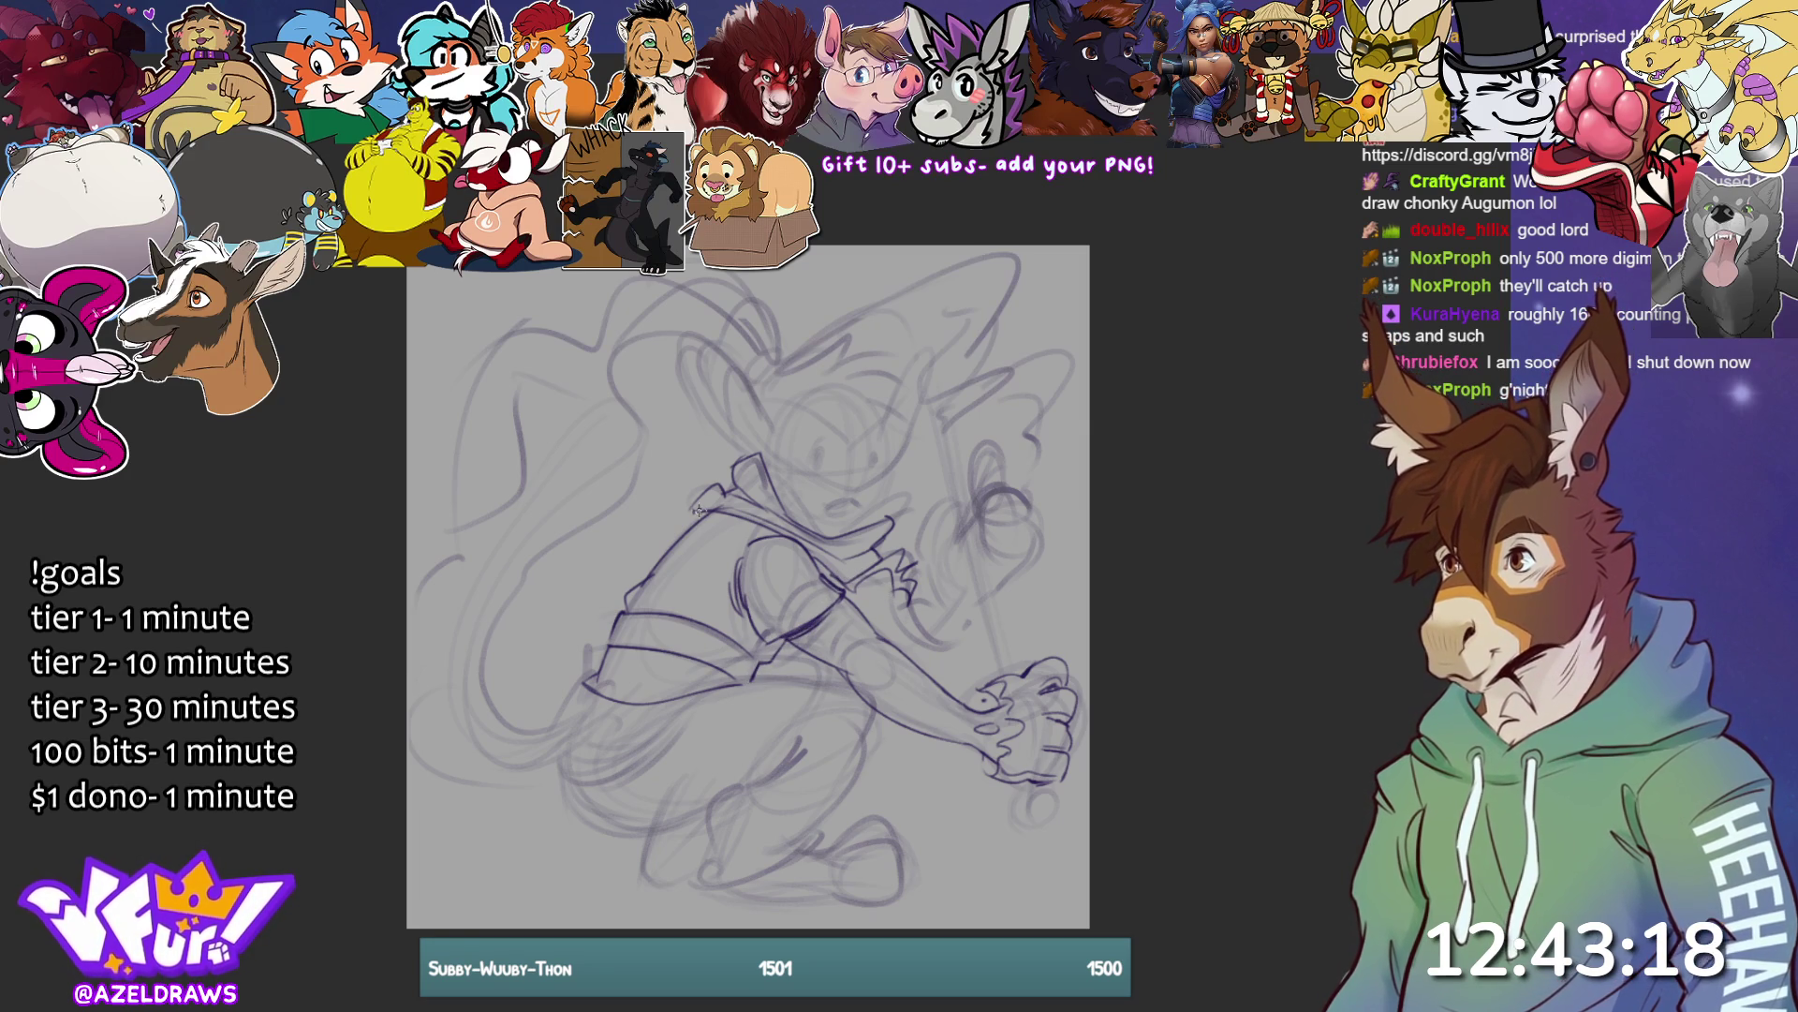
pyautogui.moveTo(618, 535)
pyautogui.mouseDown()
pyautogui.moveTo(667, 511)
pyautogui.moveTo(698, 527)
pyautogui.moveTo(710, 576)
pyautogui.moveTo(745, 527)
pyautogui.moveTo(723, 537)
pyautogui.mouseUp()
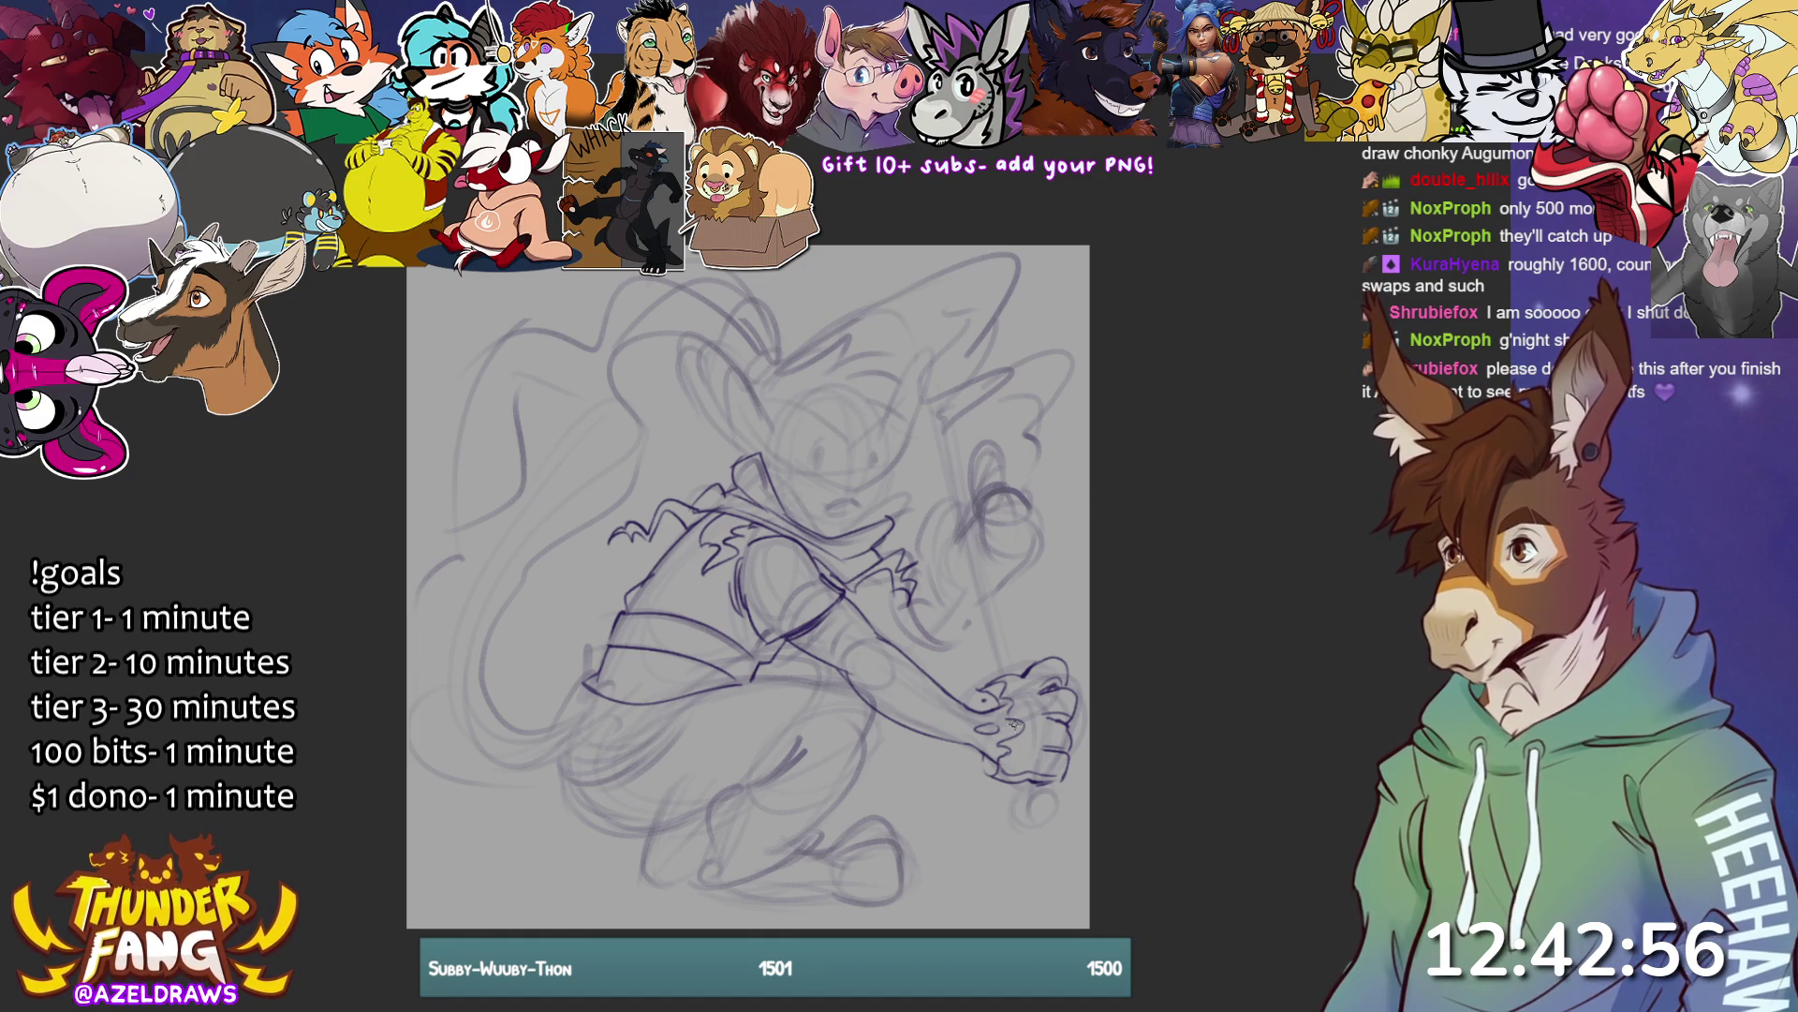
# - Sketch the raised thumbs-up hand, darken its wrist line, and draw the staff's first edge
pyautogui.moveTo(927, 526)
pyautogui.mouseDown()
pyautogui.moveTo(941, 495)
pyautogui.moveTo(963, 520)
pyautogui.moveTo(918, 562)
pyautogui.moveTo(950, 573)
pyautogui.mouseUp()
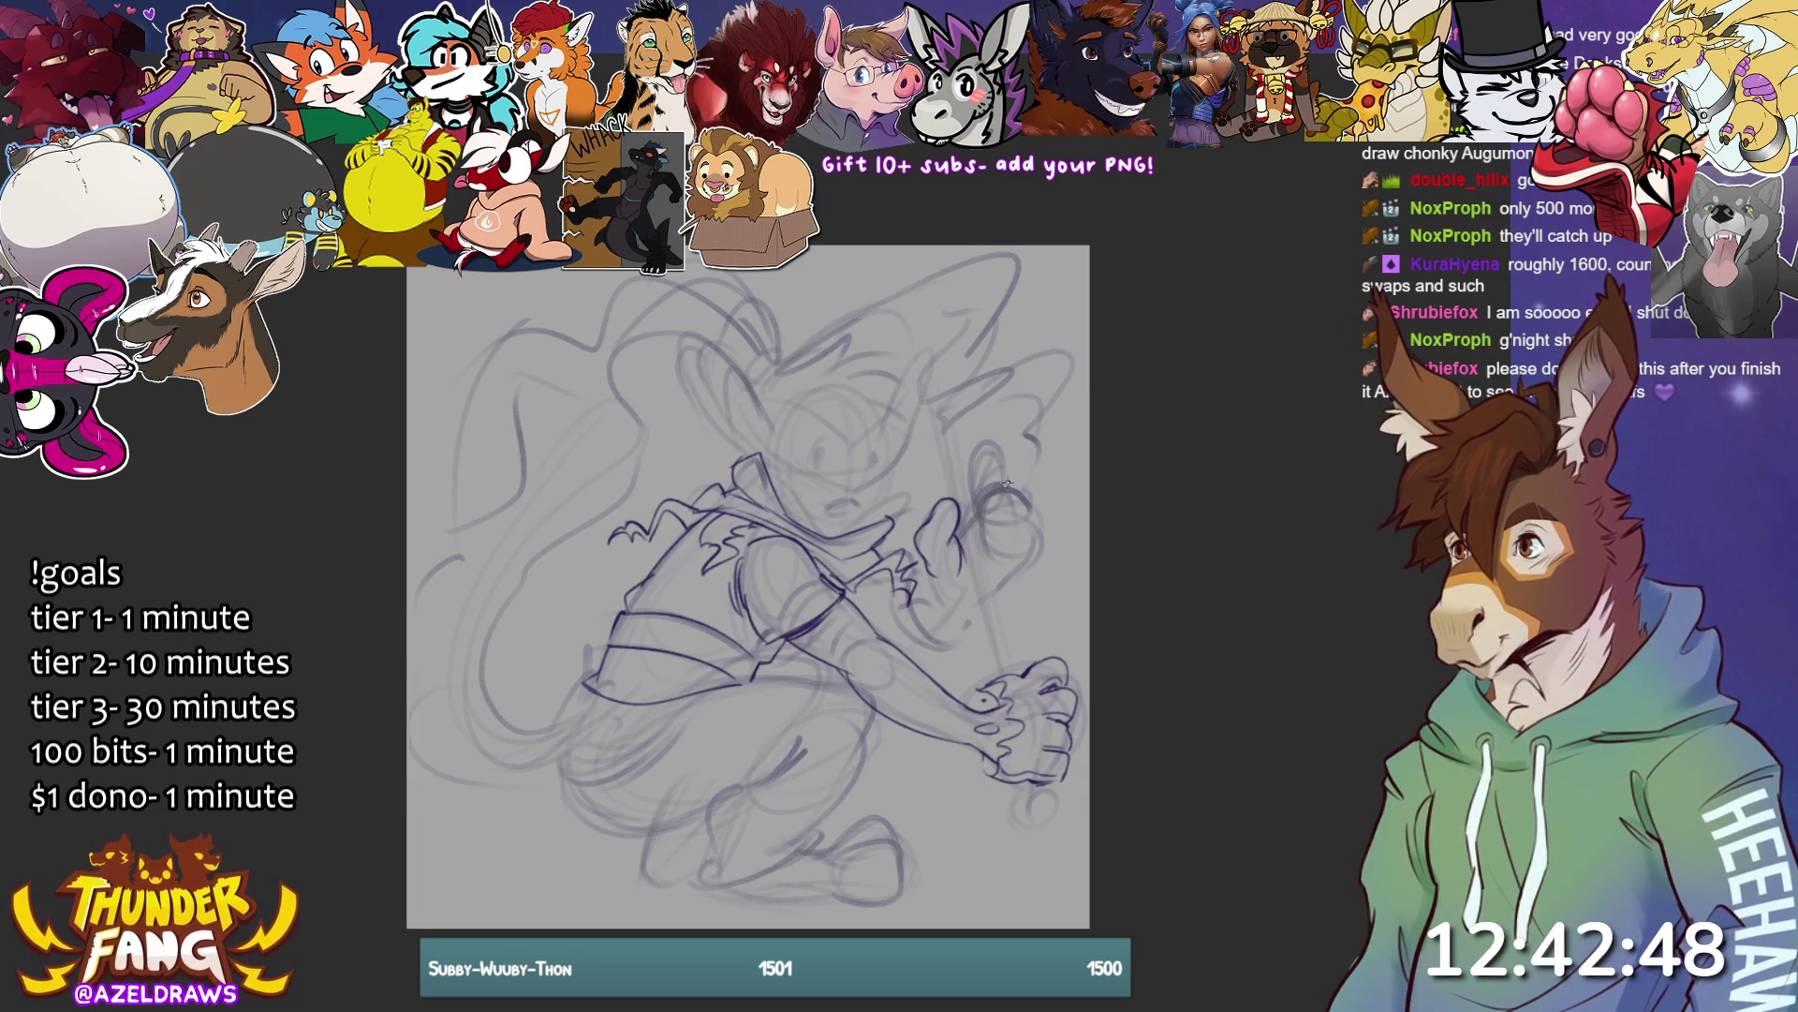
pyautogui.moveTo(985, 456)
pyautogui.mouseDown()
pyautogui.moveTo(1015, 503)
pyautogui.moveTo(974, 496)
pyautogui.moveTo(1005, 520)
pyautogui.moveTo(1004, 494)
pyautogui.moveTo(1038, 532)
pyautogui.moveTo(993, 529)
pyautogui.moveTo(1031, 559)
pyautogui.moveTo(988, 567)
pyautogui.moveTo(1032, 548)
pyautogui.mouseUp()
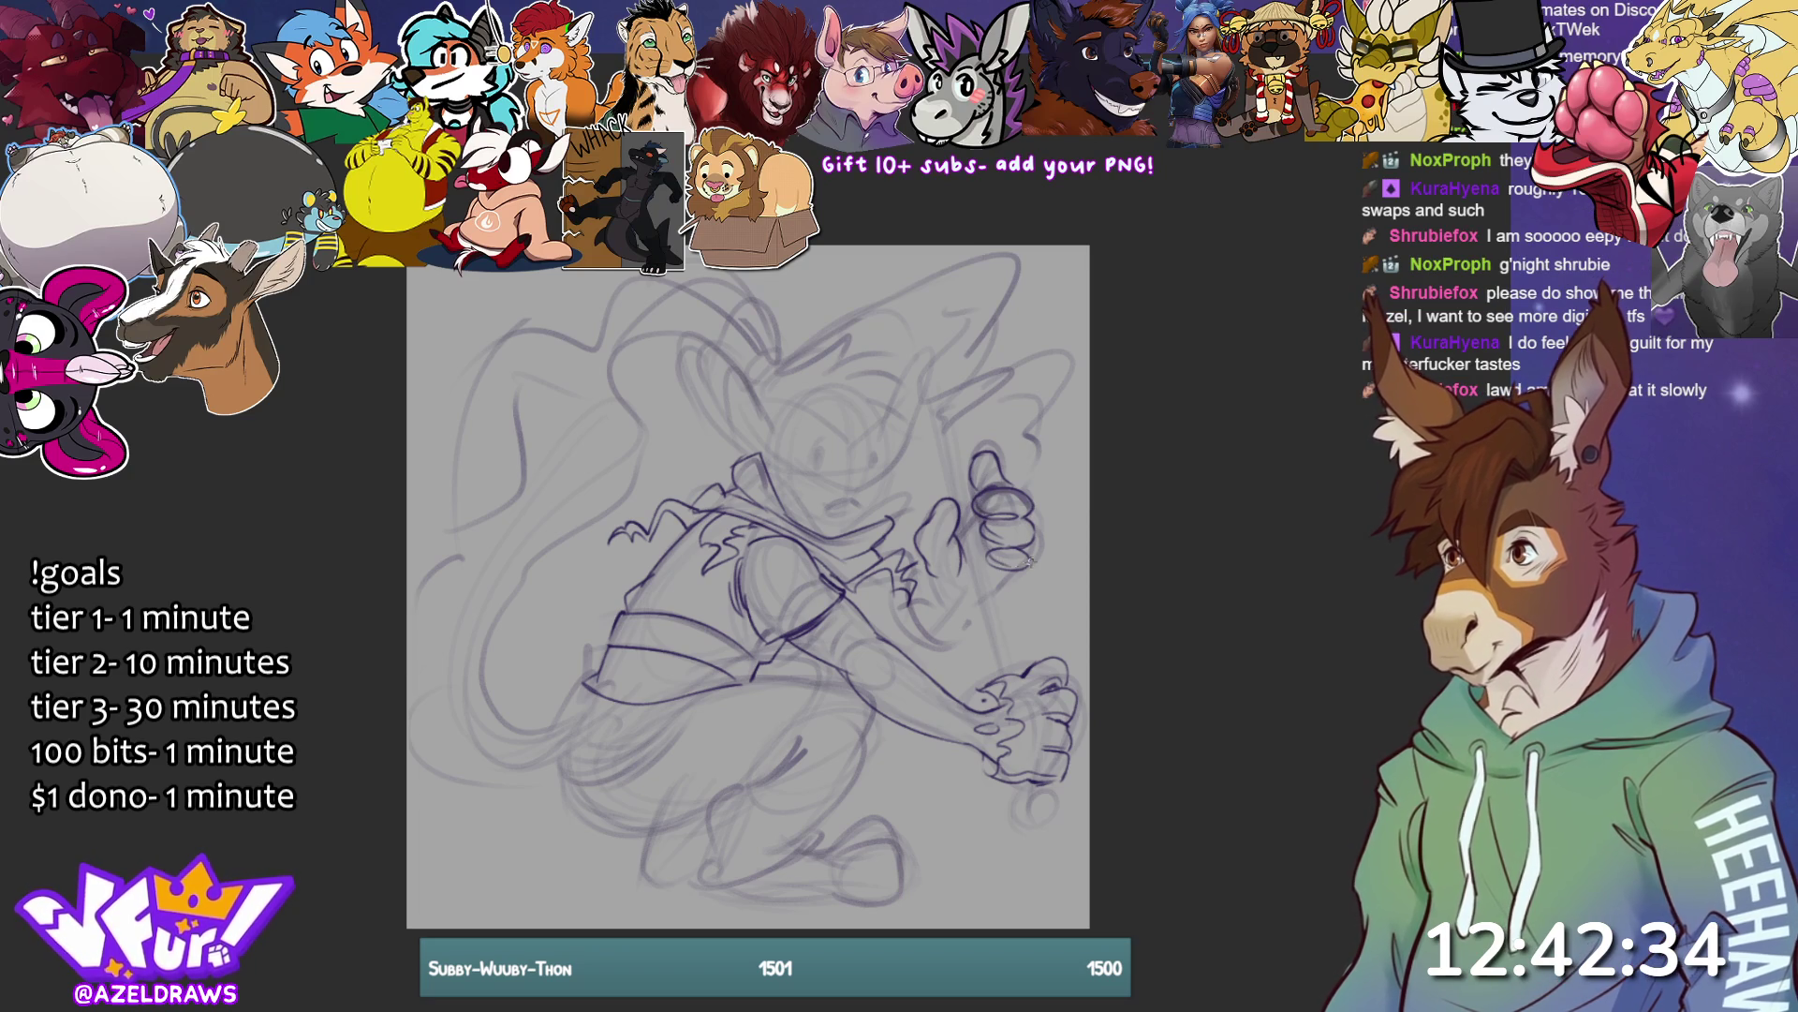
pyautogui.moveTo(982, 456); pyautogui.dragTo(976, 494)
pyautogui.moveTo(1033, 549)
pyautogui.mouseDown()
pyautogui.moveTo(991, 599)
pyautogui.moveTo(936, 600)
pyautogui.moveTo(993, 607)
pyautogui.mouseUp()
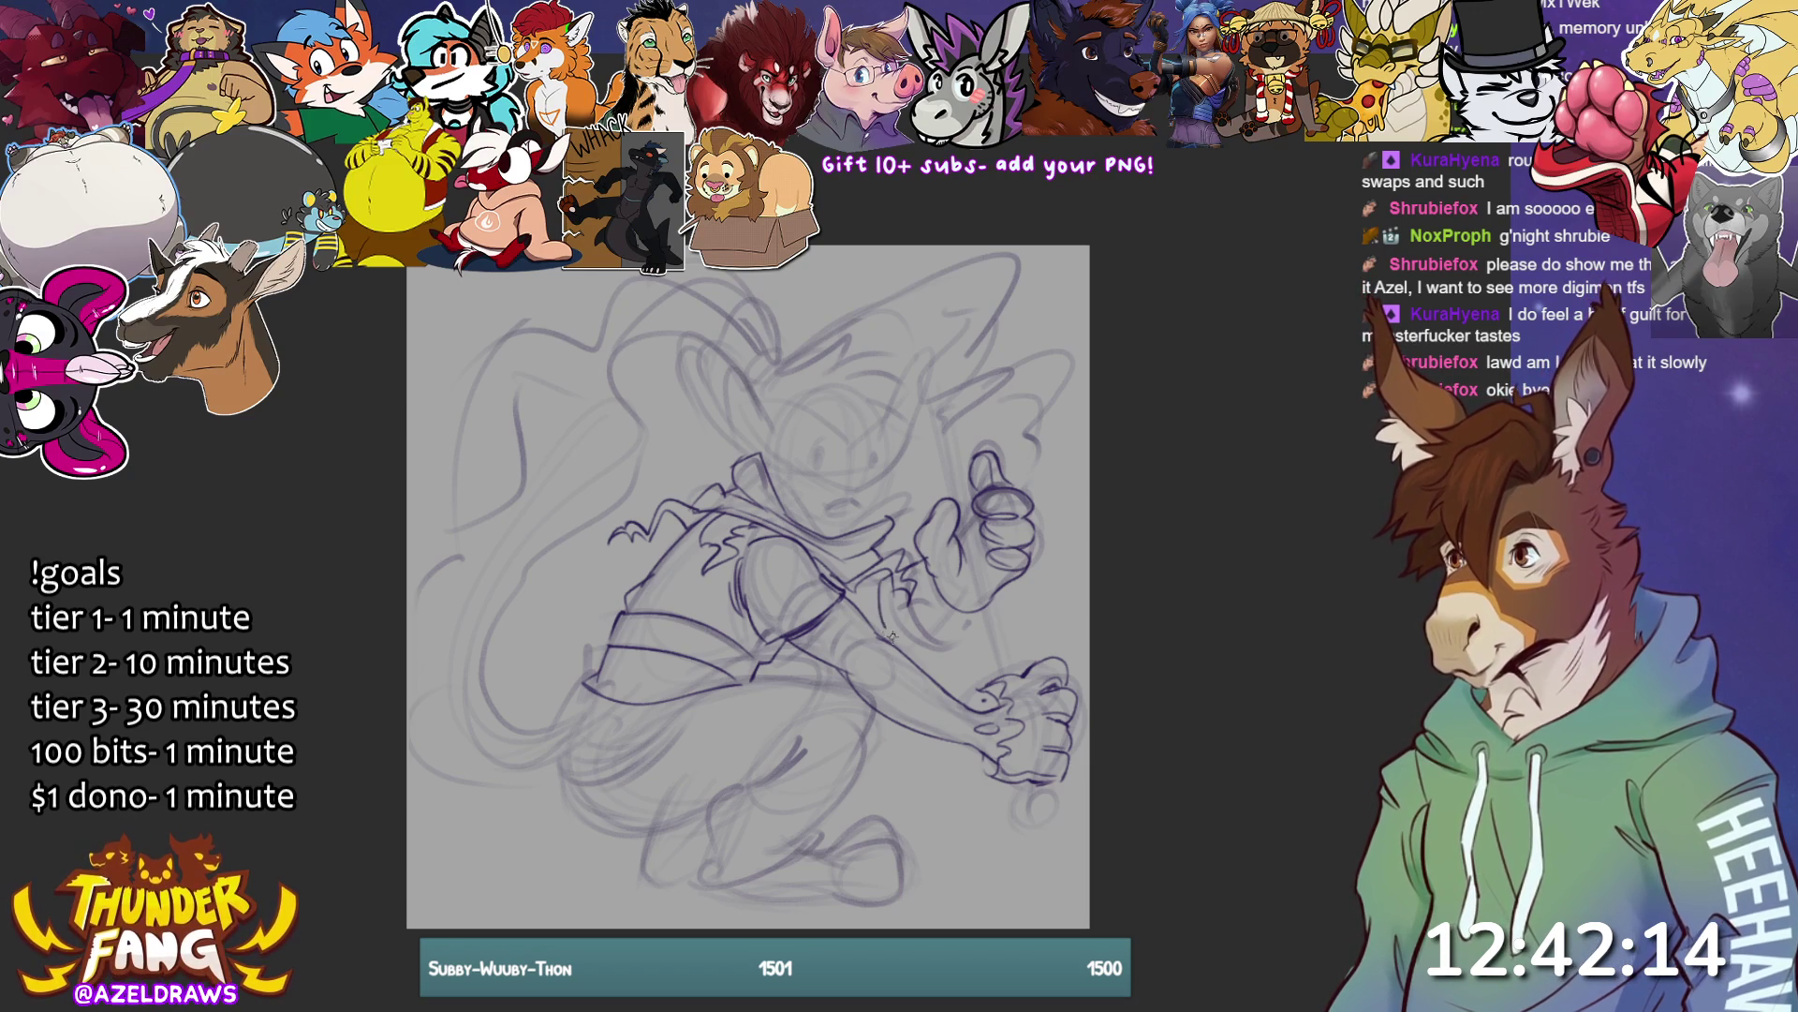
pyautogui.moveTo(916, 559)
pyautogui.mouseDown()
pyautogui.moveTo(941, 621)
pyautogui.moveTo(968, 631)
pyautogui.mouseUp()
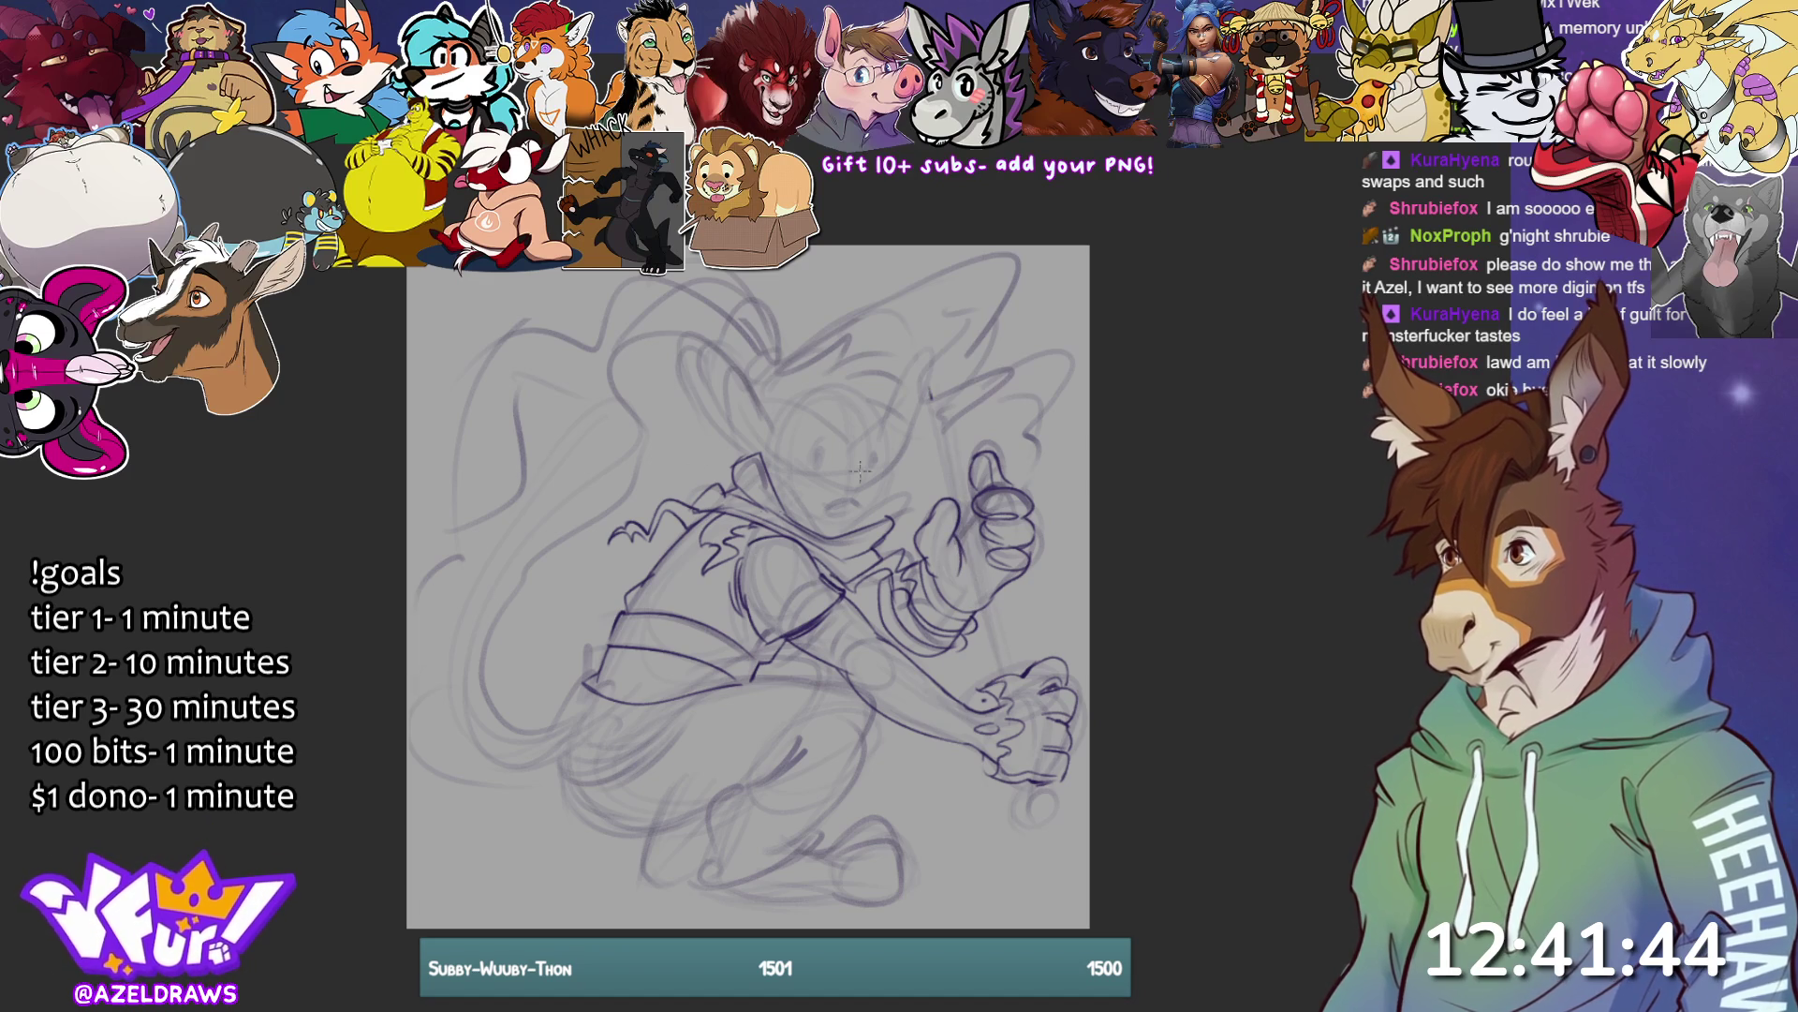
pyautogui.moveTo(932, 398); pyautogui.dragTo(1000, 674)
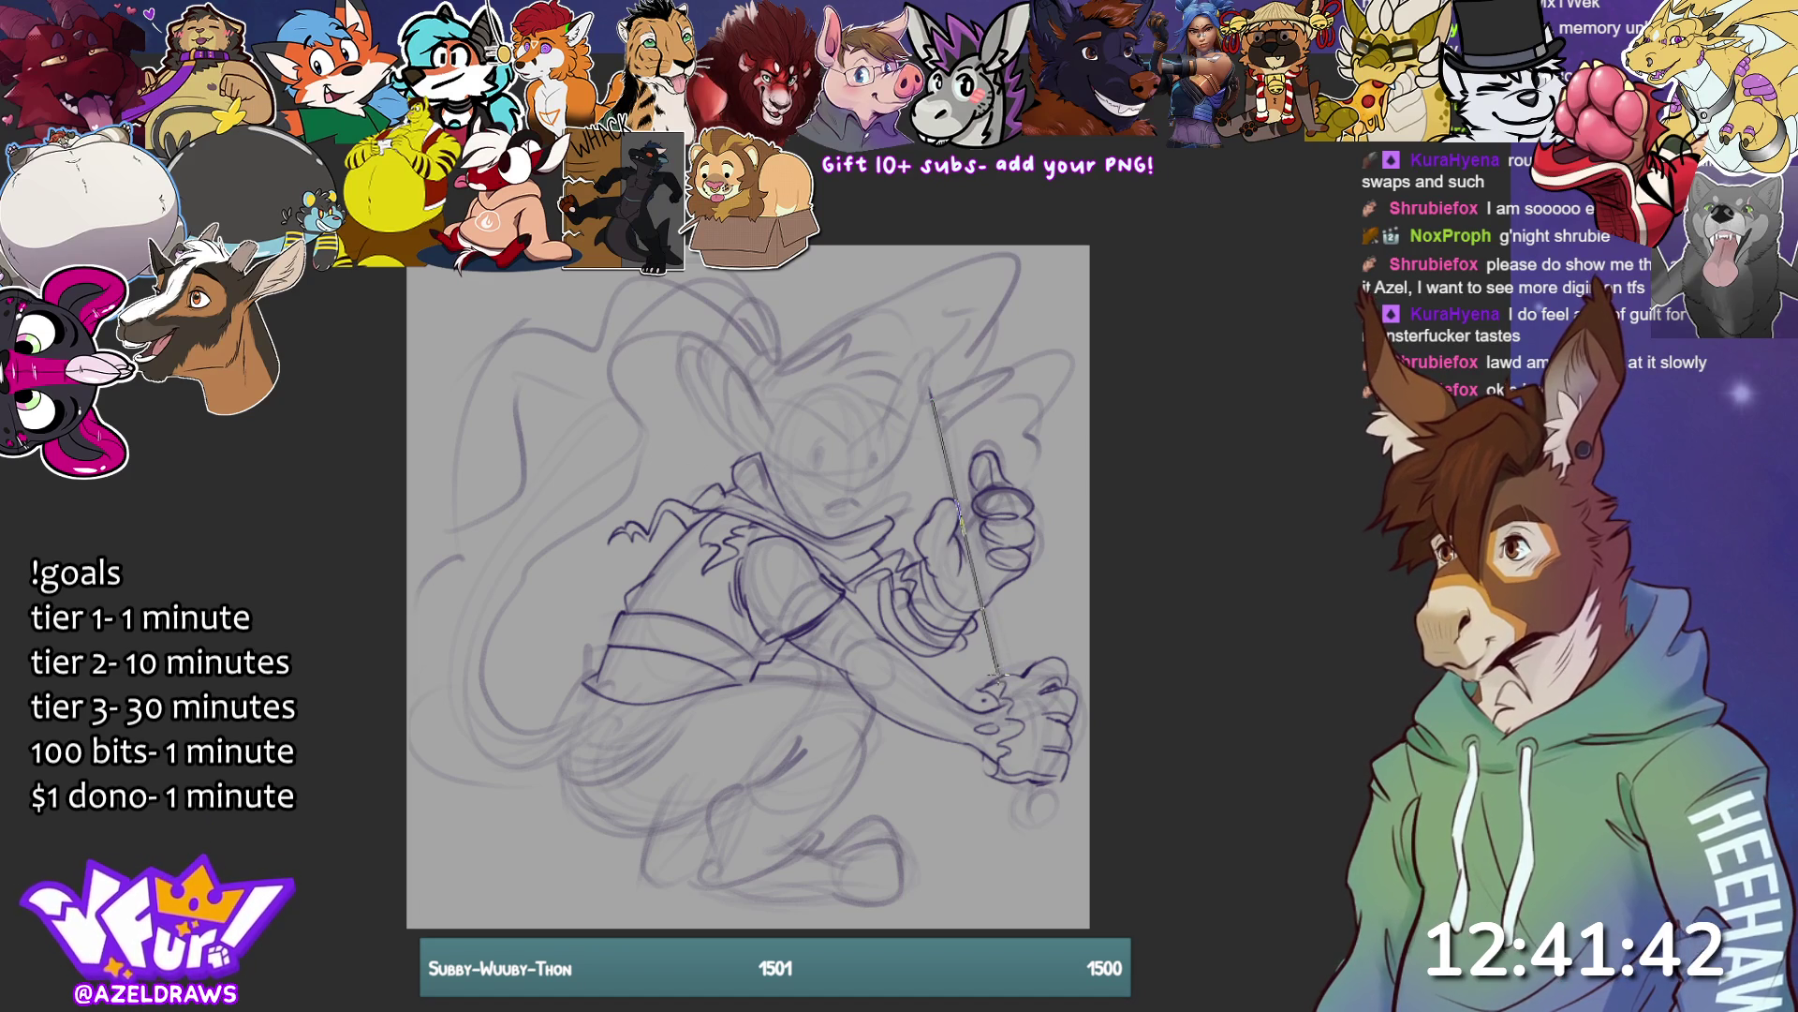
# - Draw the staff's second edge and extend its top, then ink the lower-left leg and foot
pyautogui.moveTo(941, 391); pyautogui.dragTo(1009, 674)
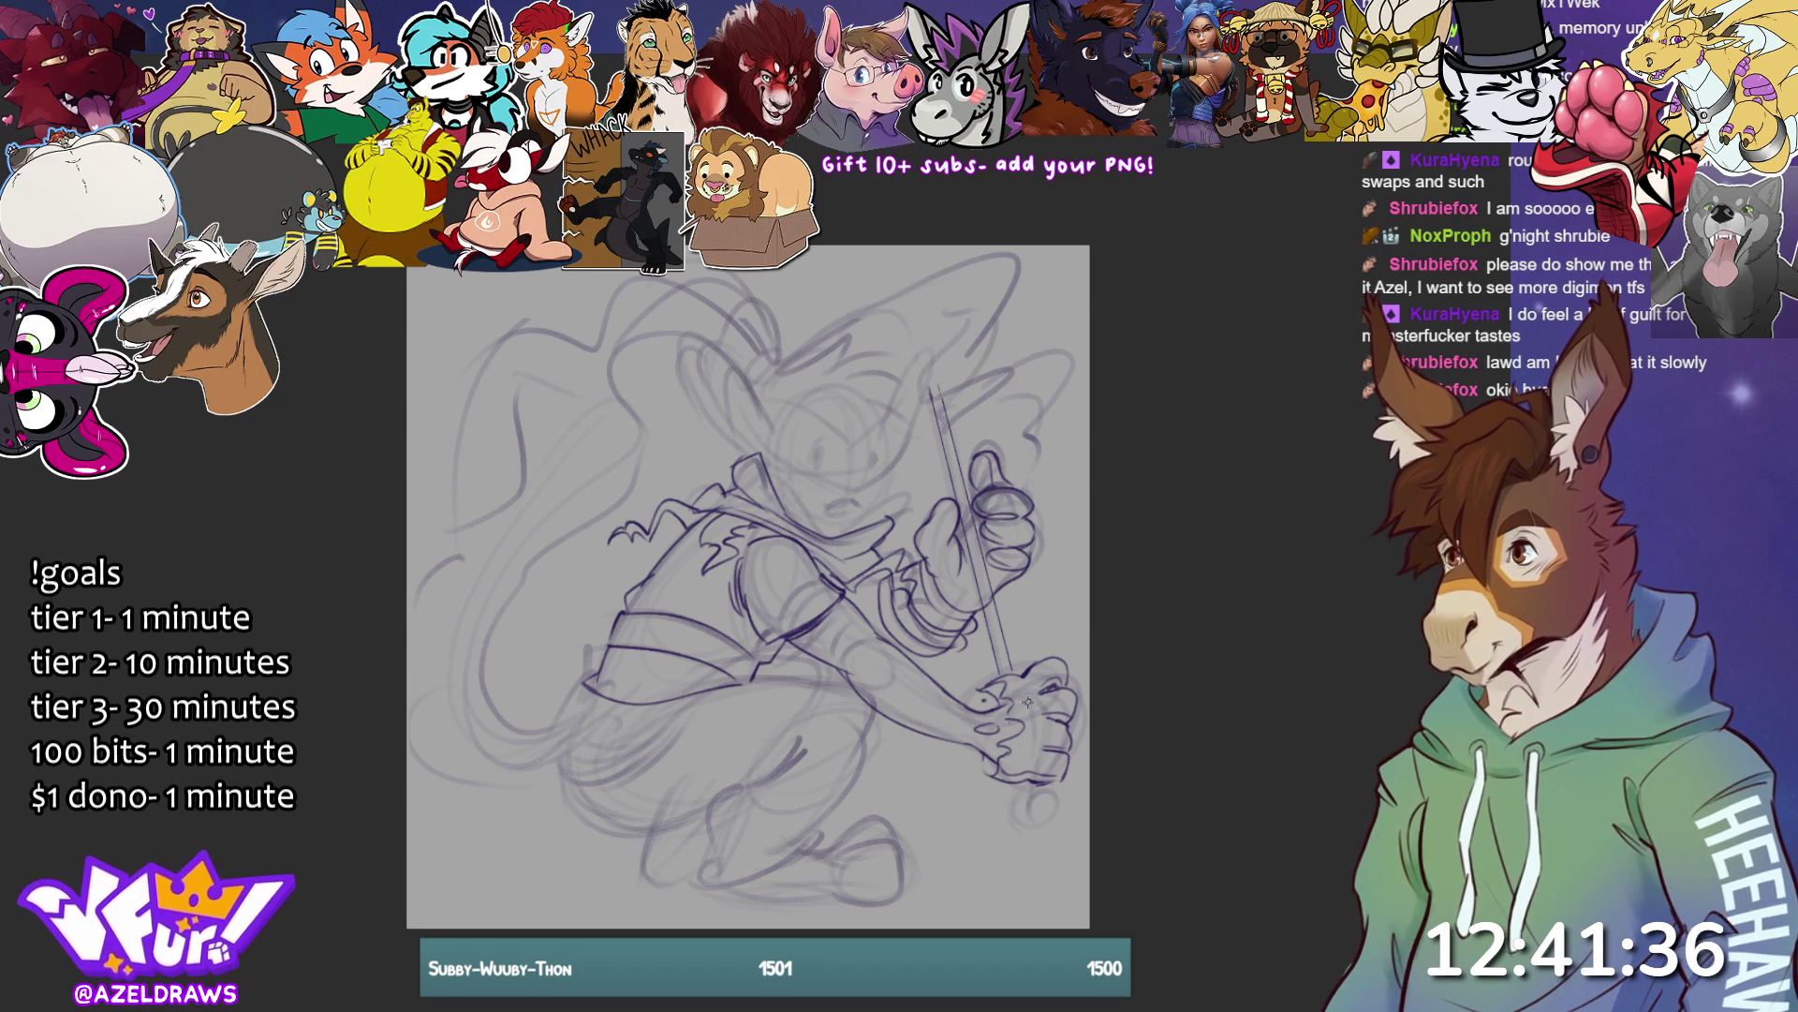
pyautogui.moveTo(933, 398); pyautogui.dragTo(940, 356)
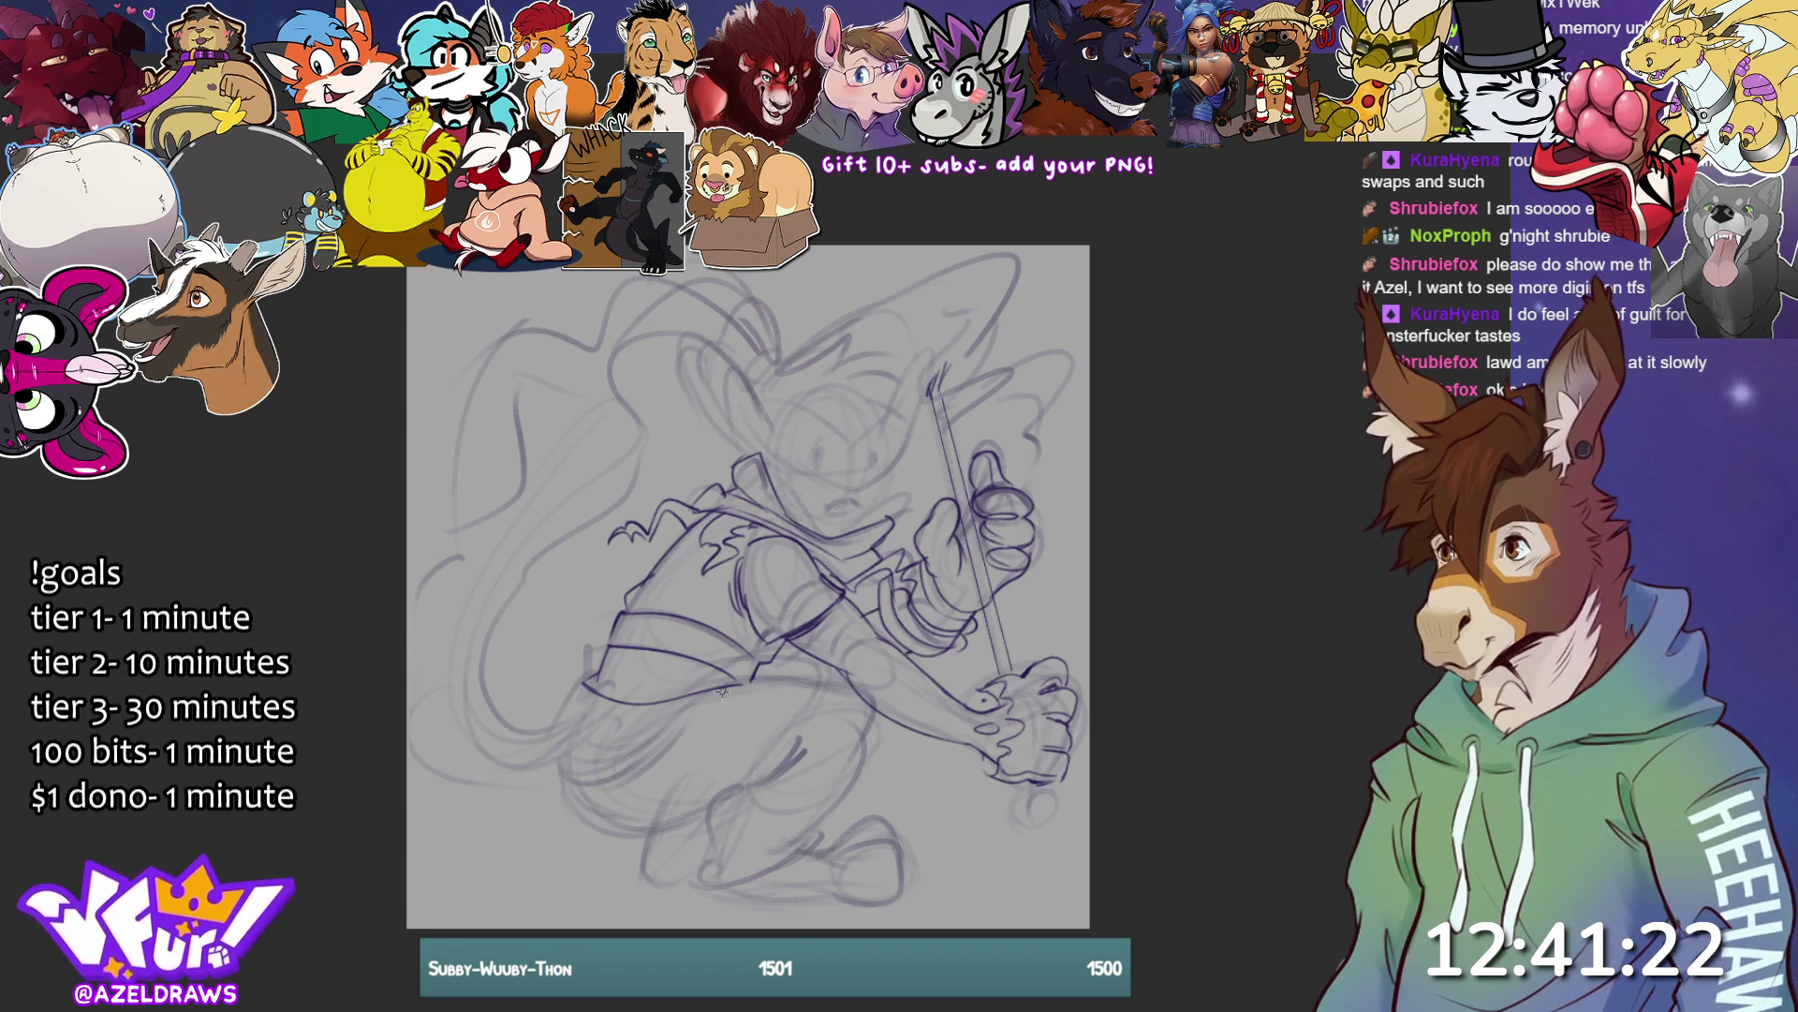
pyautogui.moveTo(693, 695)
pyautogui.mouseDown()
pyautogui.moveTo(841, 689)
pyautogui.moveTo(862, 760)
pyautogui.mouseUp()
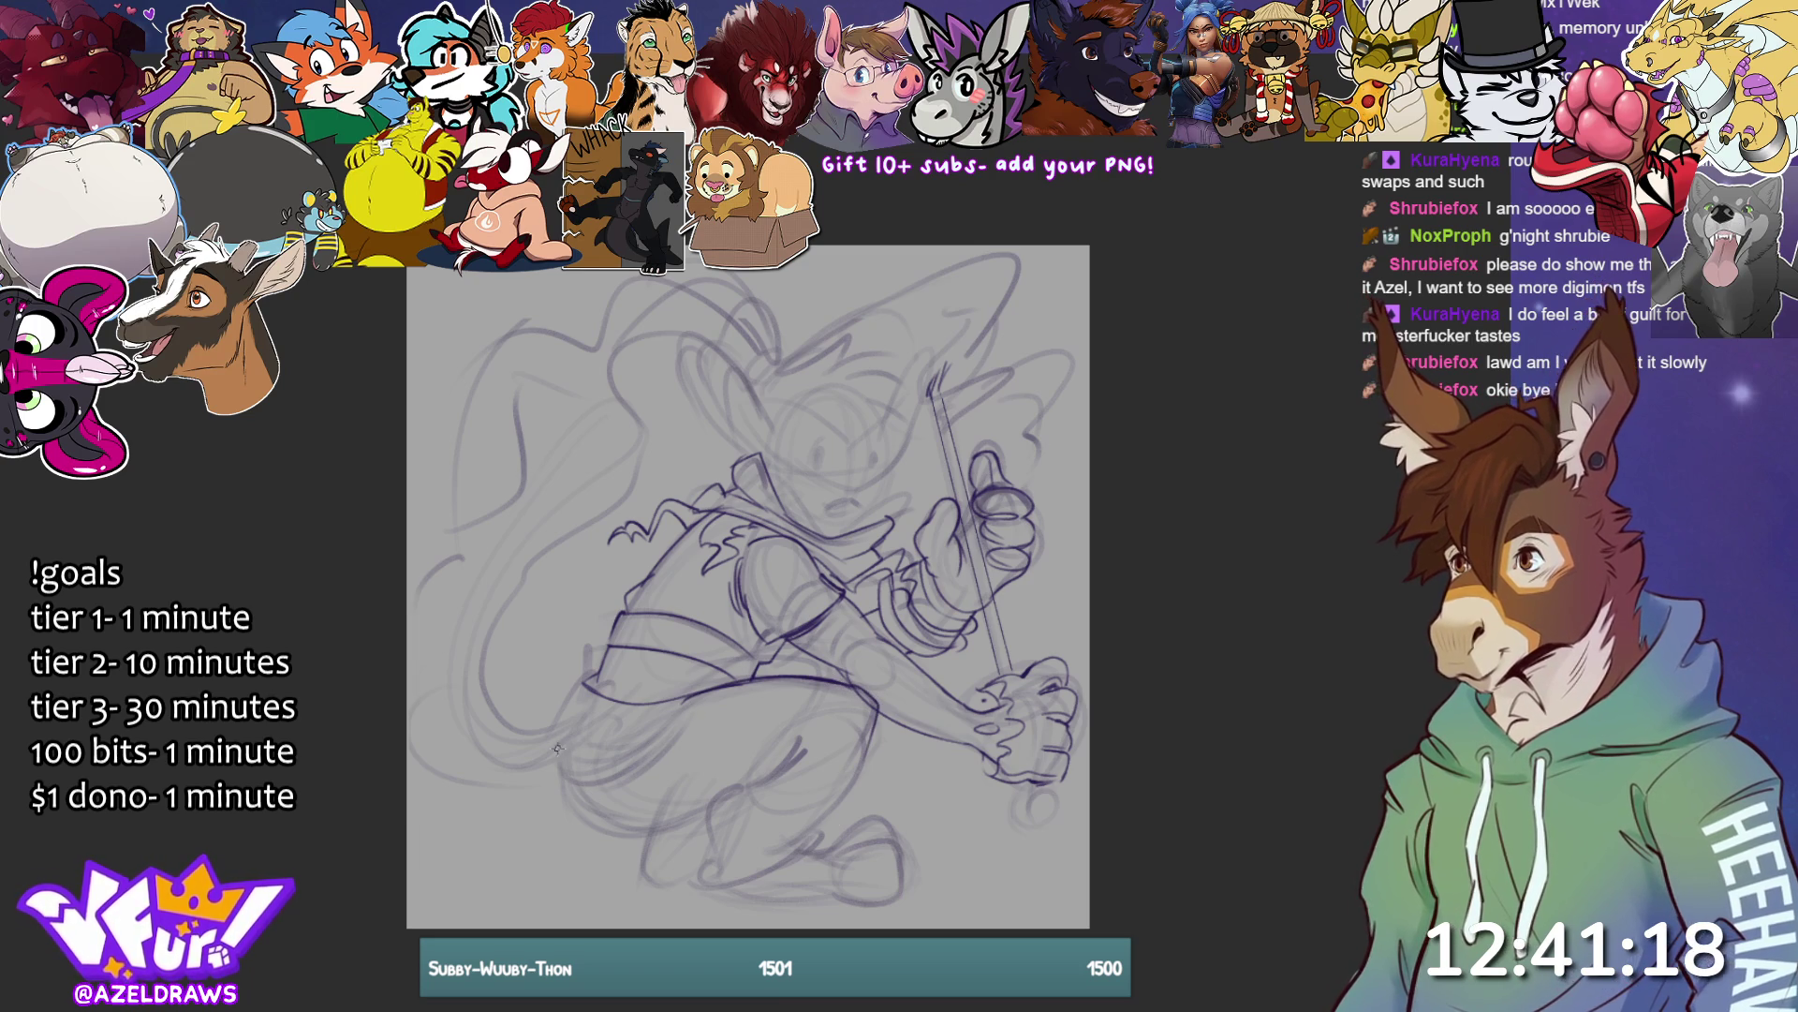
pyautogui.moveTo(560, 755)
pyautogui.mouseDown()
pyautogui.moveTo(693, 698)
pyautogui.moveTo(604, 783)
pyautogui.moveTo(693, 704)
pyautogui.moveTo(684, 736)
pyautogui.moveTo(681, 706)
pyautogui.mouseUp()
pyautogui.moveTo(554, 764)
pyautogui.mouseDown()
pyautogui.moveTo(614, 779)
pyautogui.moveTo(580, 812)
pyautogui.mouseUp()
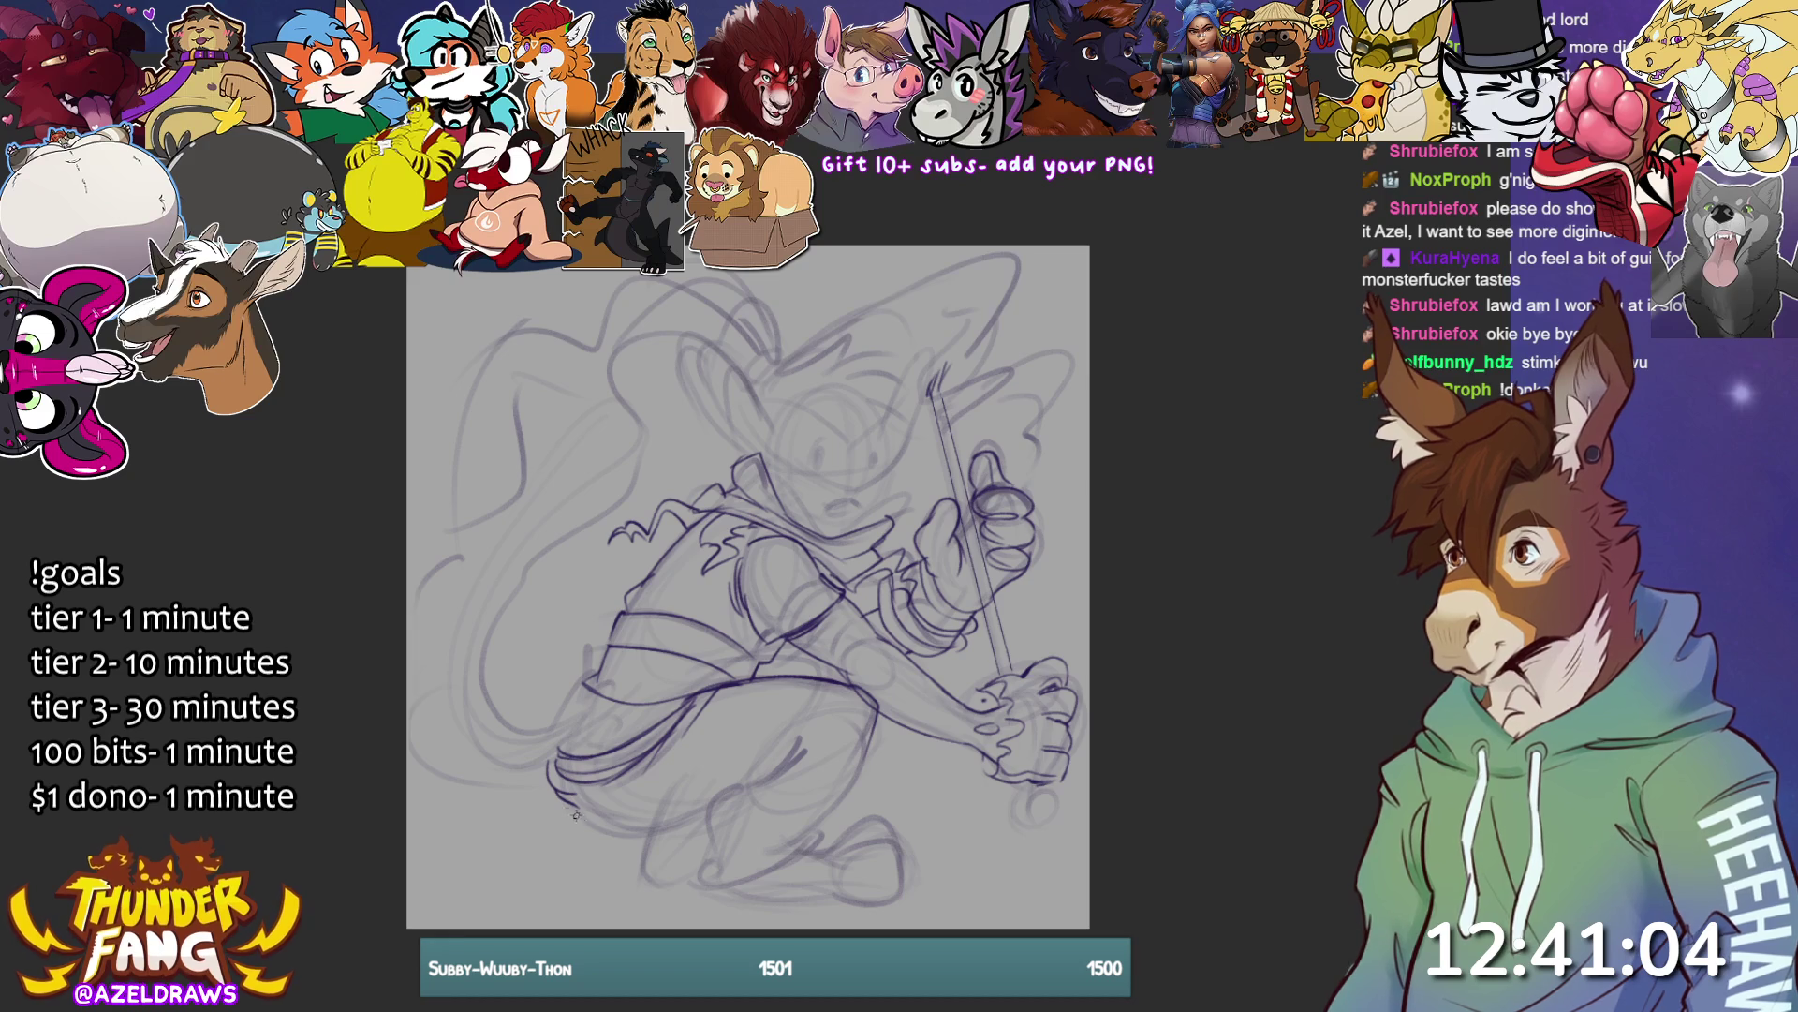
pyautogui.moveTo(575, 816); pyautogui.dragTo(661, 848)
# - Redraw the foot and ink the thigh, lower leg, sole and bottom edge of the foot
pyautogui.hotkey('ctrl', 'z')
pyautogui.moveTo(559, 803)
pyautogui.mouseDown()
pyautogui.moveTo(704, 833)
pyautogui.moveTo(576, 815)
pyautogui.mouseUp()
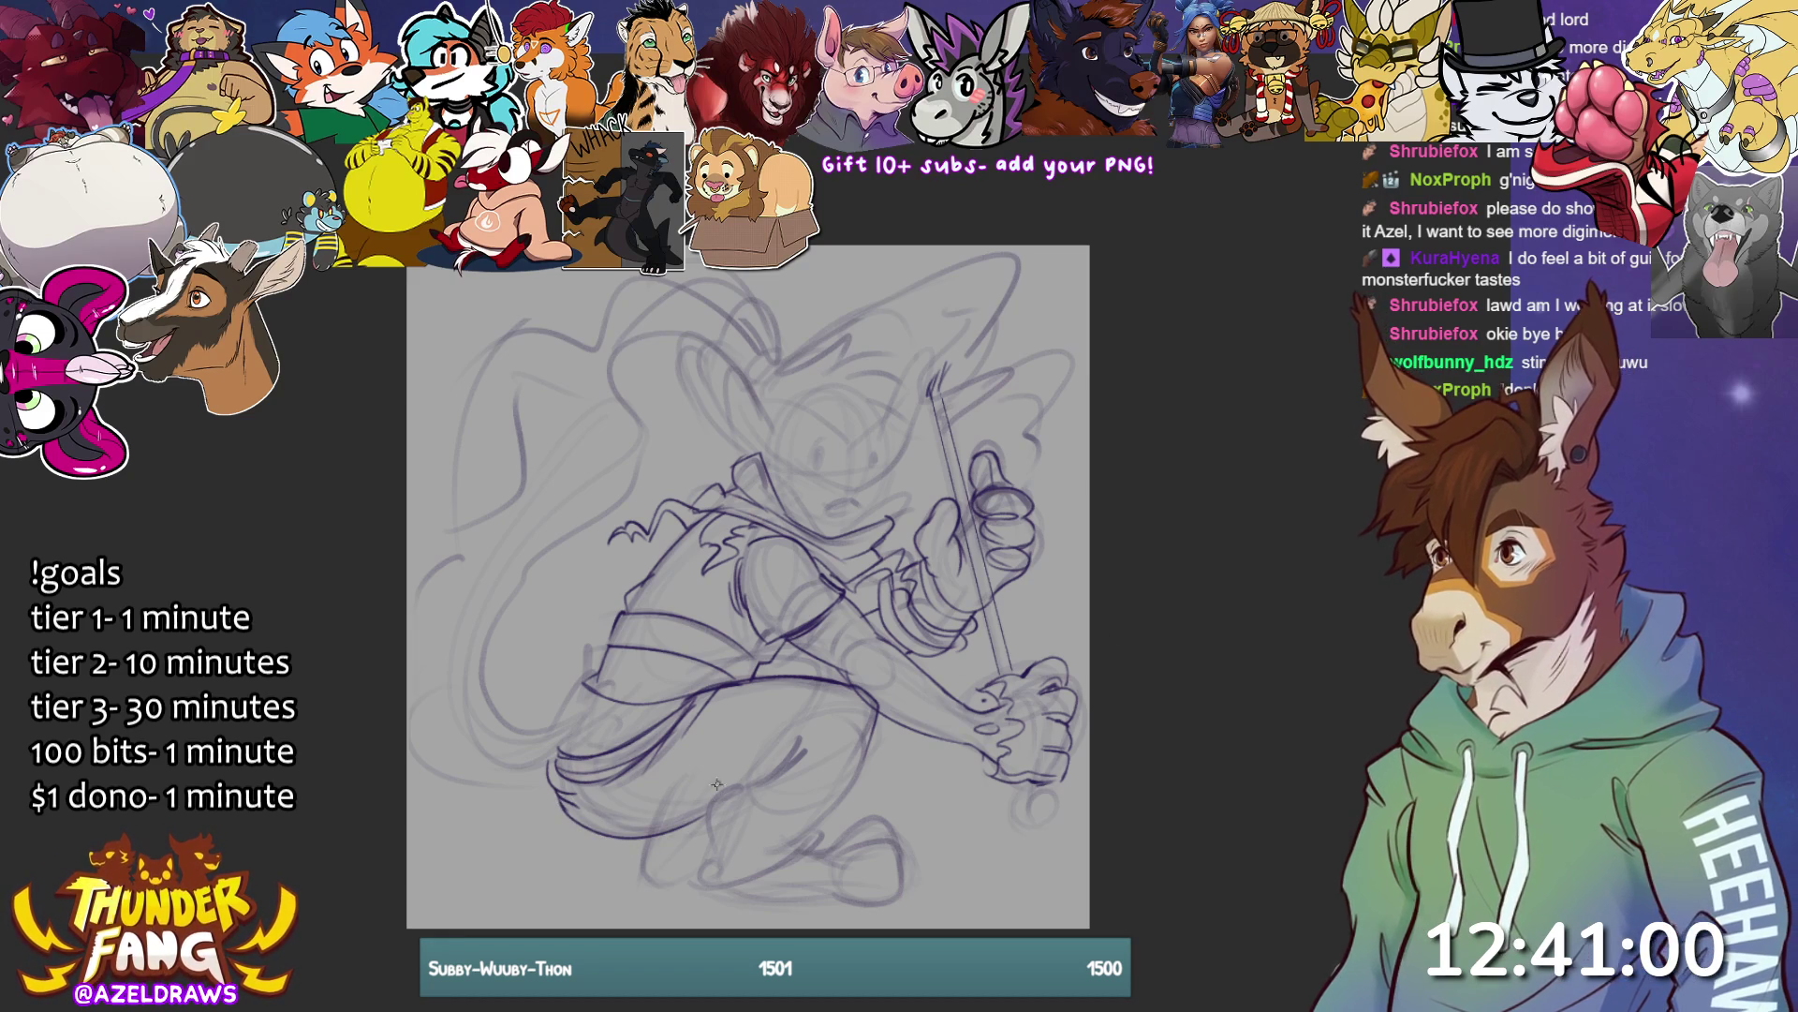
pyautogui.moveTo(745, 801)
pyautogui.mouseDown()
pyautogui.moveTo(787, 750)
pyautogui.moveTo(760, 781)
pyautogui.mouseUp()
pyautogui.moveTo(874, 740); pyautogui.dragTo(806, 857)
pyautogui.moveTo(701, 817)
pyautogui.mouseDown()
pyautogui.moveTo(723, 885)
pyautogui.moveTo(789, 862)
pyautogui.moveTo(760, 837)
pyautogui.moveTo(816, 833)
pyautogui.mouseUp()
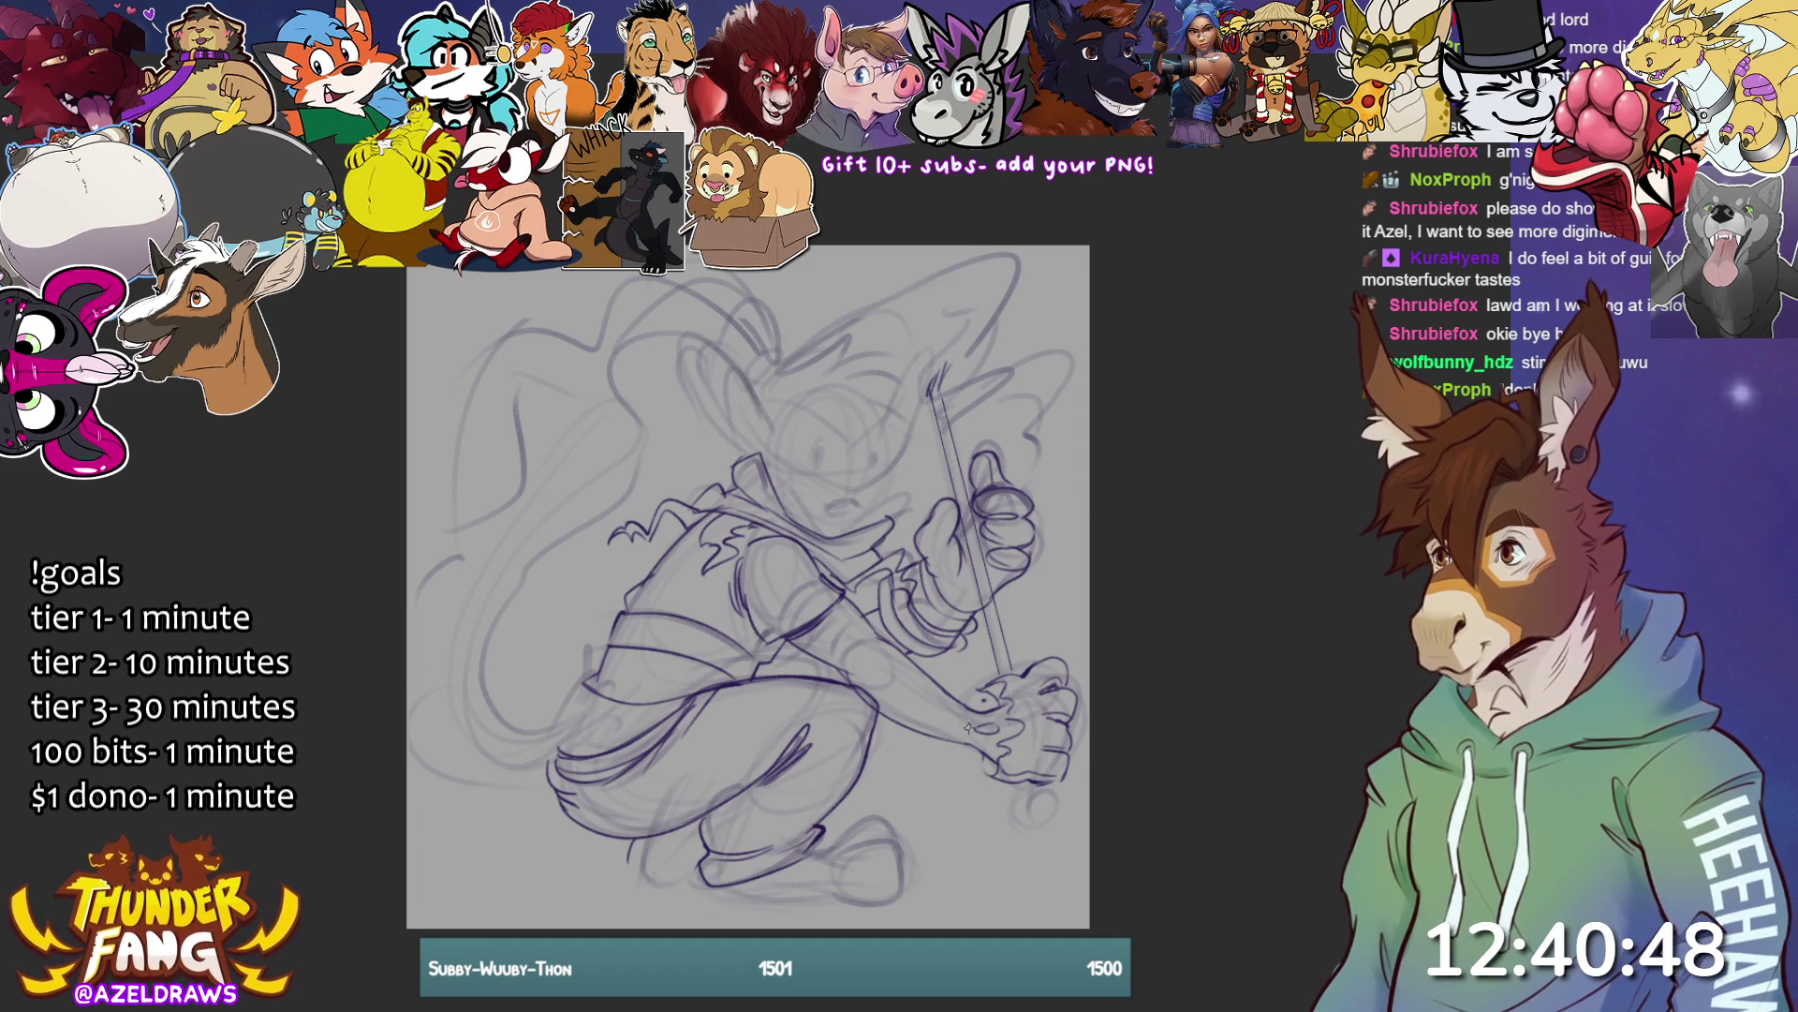
pyautogui.moveTo(626, 854)
pyautogui.mouseDown()
pyautogui.moveTo(663, 878)
pyautogui.moveTo(815, 890)
pyautogui.moveTo(833, 847)
pyautogui.moveTo(895, 853)
pyautogui.moveTo(905, 885)
pyautogui.moveTo(813, 901)
pyautogui.moveTo(891, 907)
pyautogui.moveTo(905, 895)
pyautogui.moveTo(871, 837)
pyautogui.moveTo(900, 843)
pyautogui.moveTo(897, 886)
pyautogui.mouseUp()
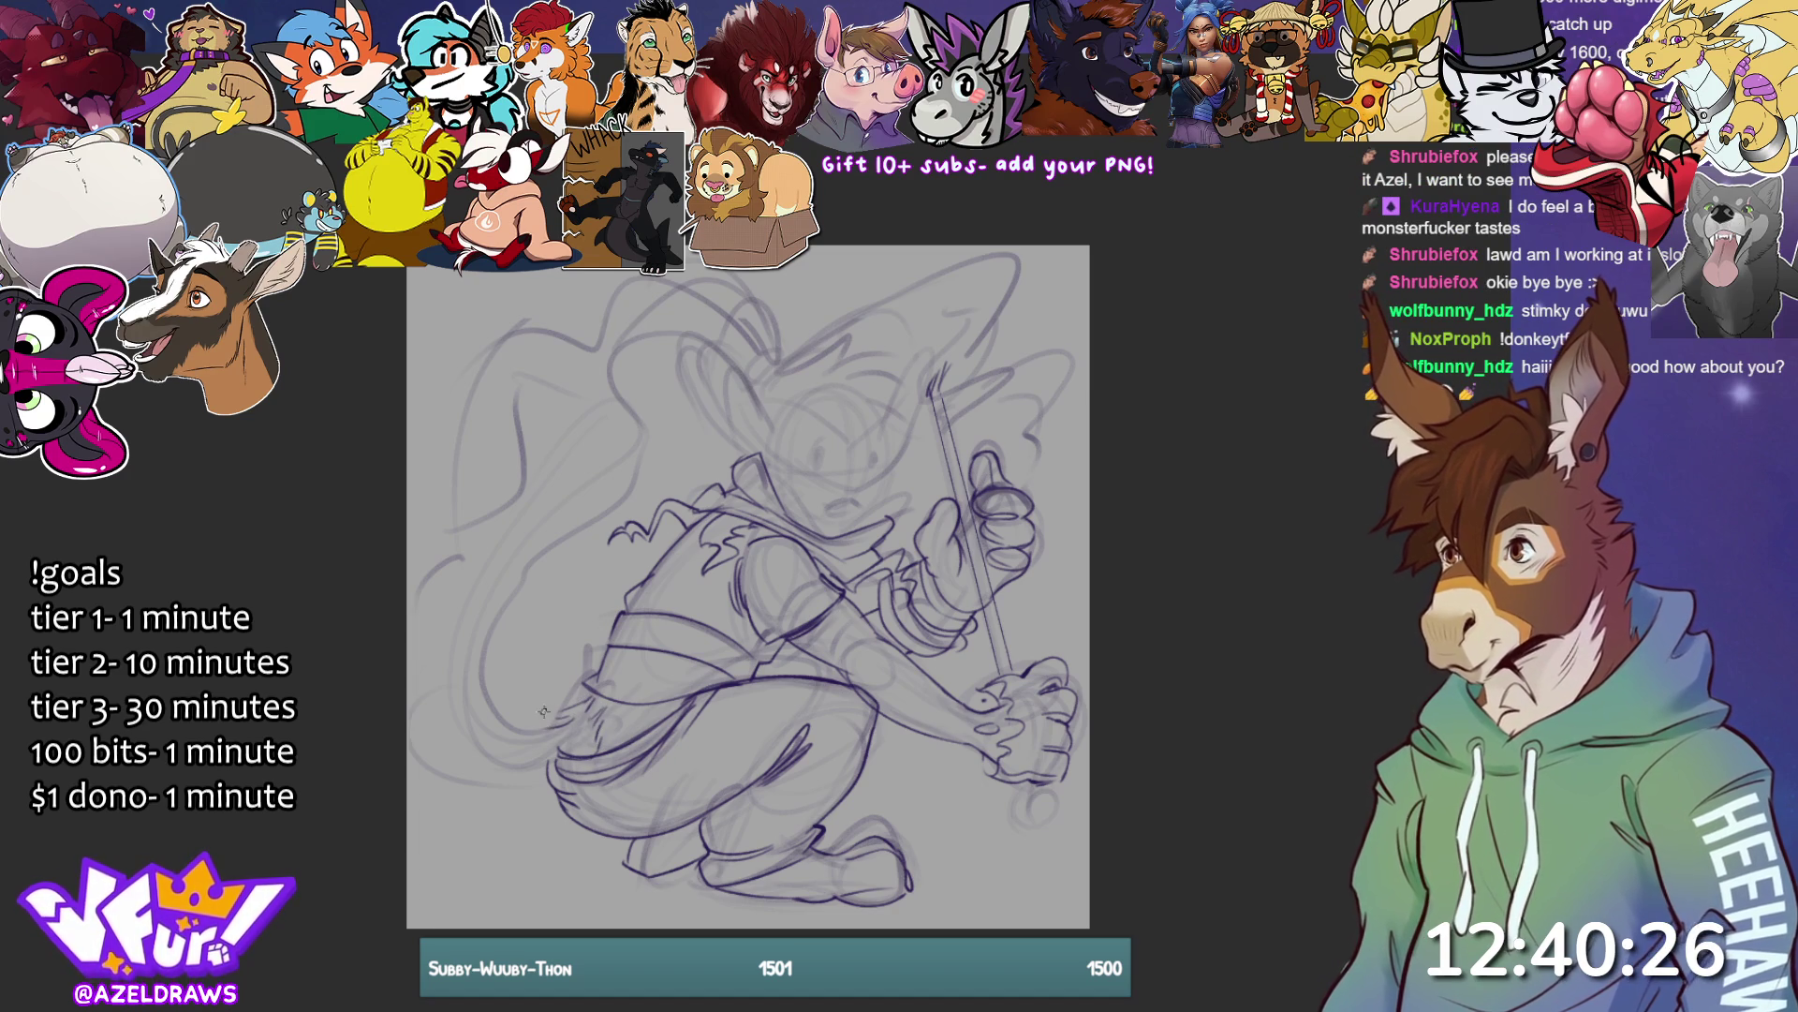
# - Draw the long curving tail up the left side, undoing stray strokes
pyautogui.moveTo(592, 716)
pyautogui.mouseDown()
pyautogui.moveTo(553, 719)
pyautogui.moveTo(487, 665)
pyautogui.moveTo(618, 487)
pyautogui.moveTo(657, 394)
pyautogui.moveTo(607, 410)
pyautogui.moveTo(605, 457)
pyautogui.moveTo(485, 552)
pyautogui.moveTo(464, 608)
pyautogui.moveTo(551, 754)
pyautogui.moveTo(573, 750)
pyautogui.moveTo(524, 750)
pyautogui.moveTo(591, 742)
pyautogui.mouseUp()
pyautogui.hotkey('ctrl', 'z')
pyautogui.hotkey('ctrl', 'z')
pyautogui.hotkey('ctrl', 'z')
pyautogui.moveTo(521, 752)
pyautogui.mouseDown()
pyautogui.moveTo(576, 708)
pyautogui.moveTo(543, 781)
pyautogui.mouseUp()
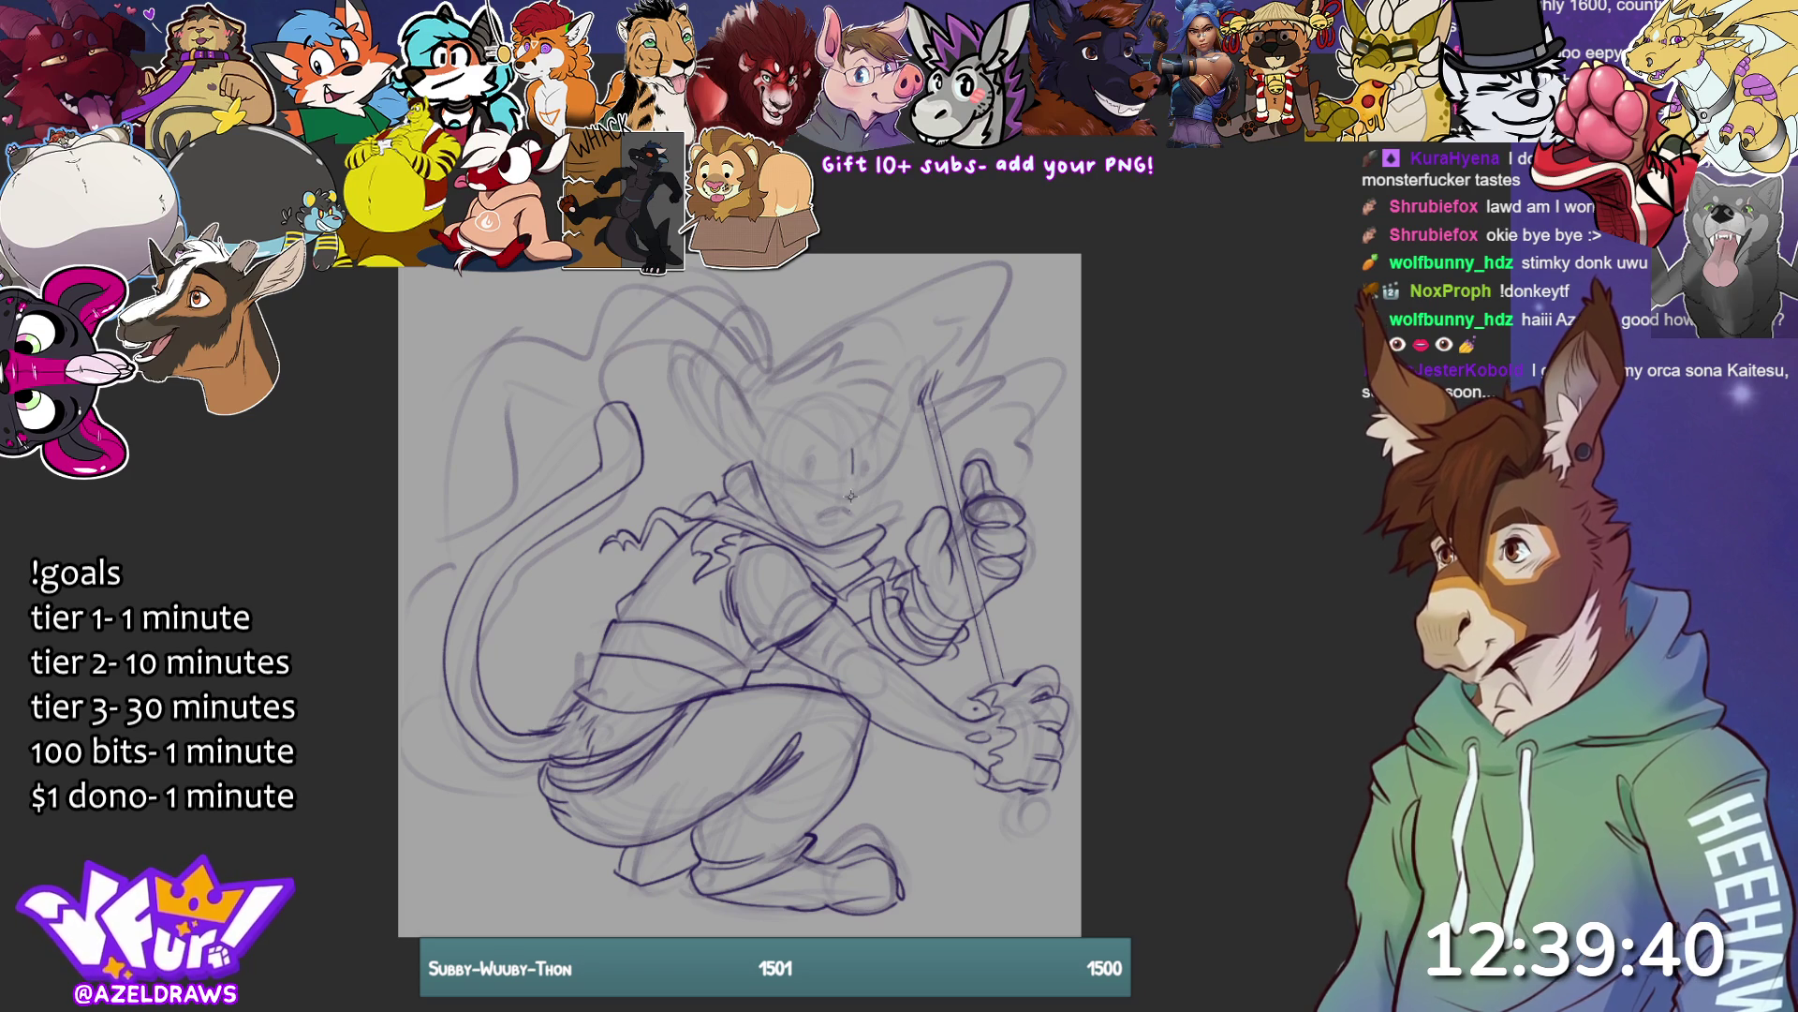
# - Ink the face edge from ear tip to cheek and a short mouth line, checking with undo/redo
pyautogui.moveTo(854, 463); pyautogui.dragTo(849, 506)
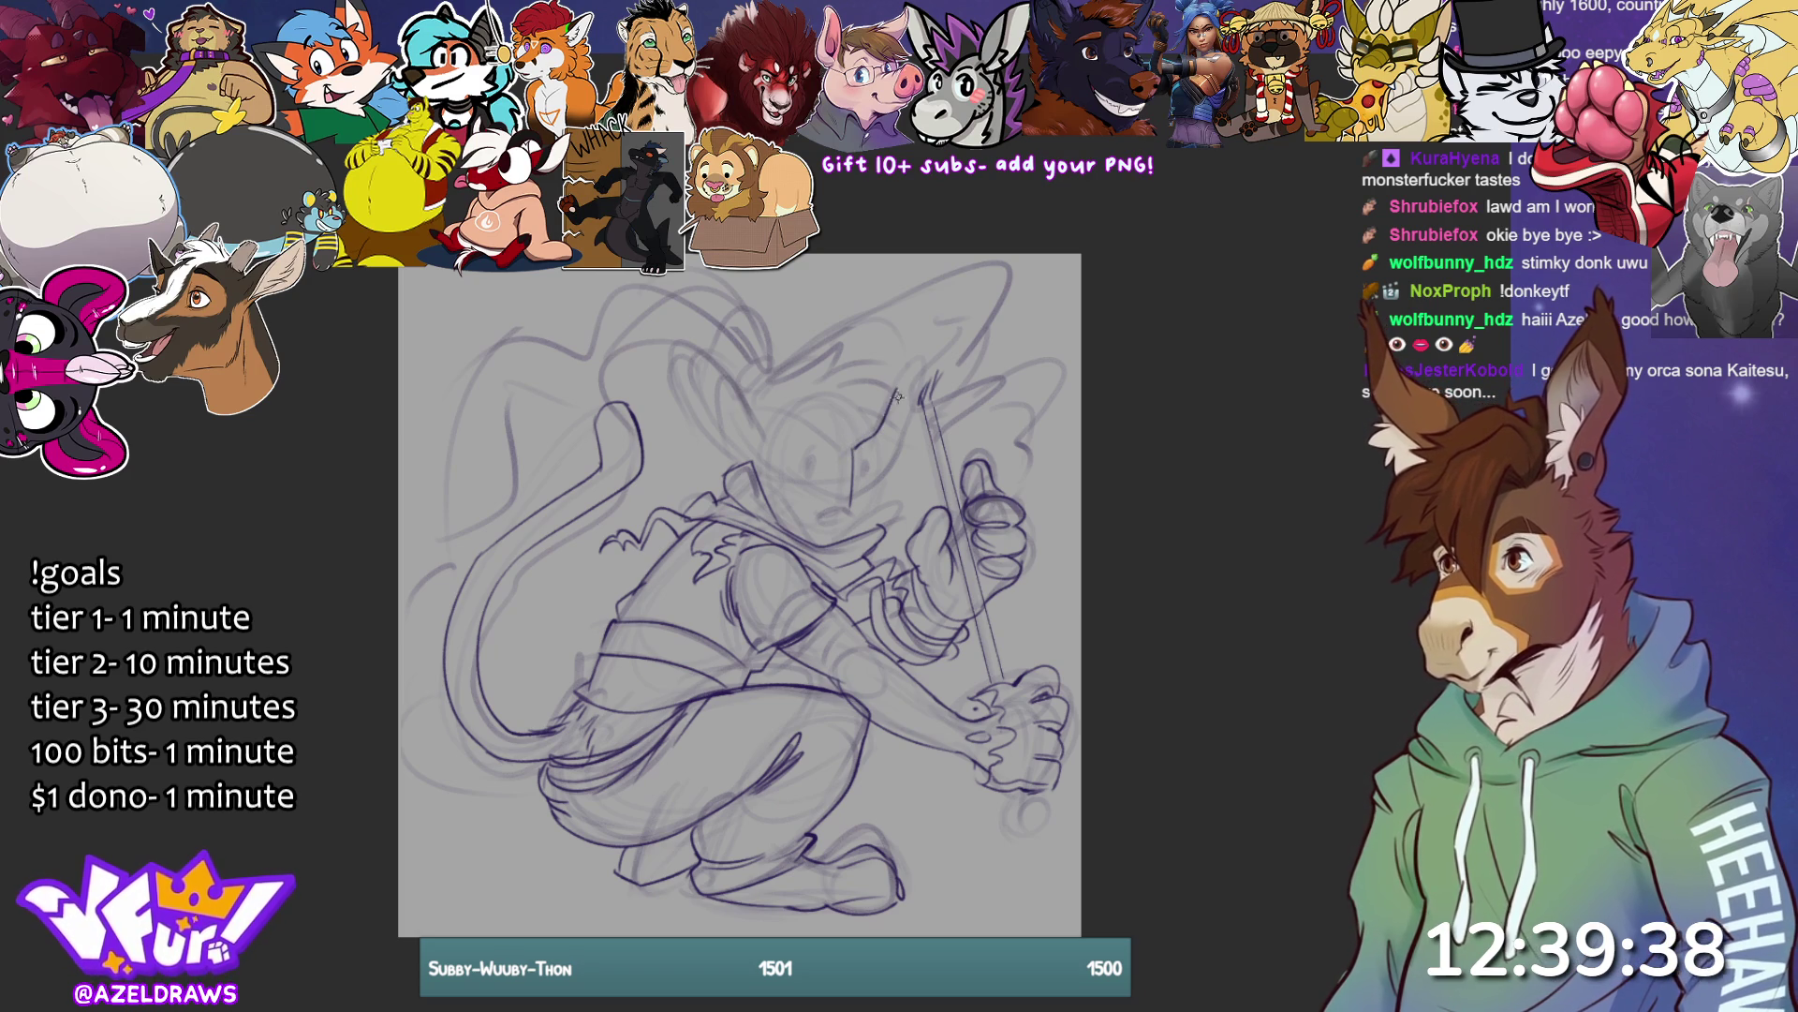
pyautogui.moveTo(896, 387); pyautogui.dragTo(850, 513)
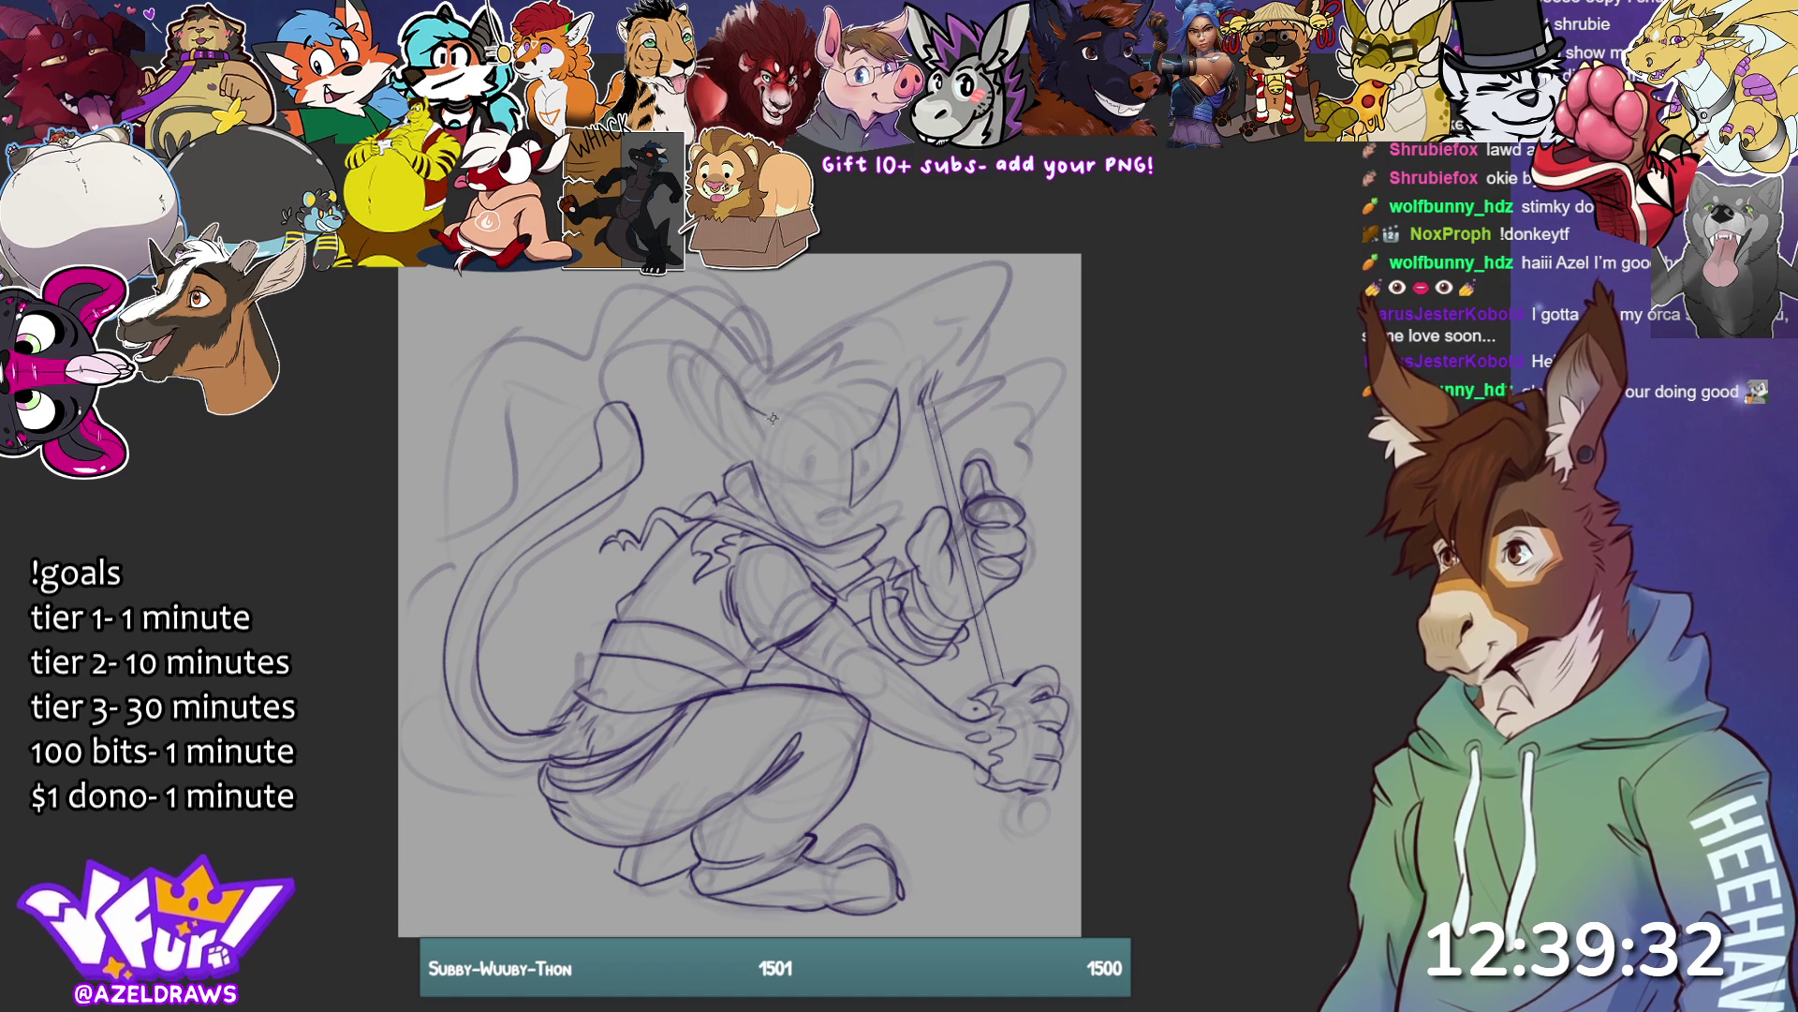
pyautogui.moveTo(830, 437); pyautogui.dragTo(854, 456)
pyautogui.moveTo(742, 412)
pyautogui.mouseDown()
pyautogui.moveTo(801, 485)
pyautogui.moveTo(851, 509)
pyautogui.moveTo(820, 516)
pyautogui.moveTo(854, 511)
pyautogui.moveTo(841, 518)
pyautogui.mouseUp()
pyautogui.hotkey('ctrl', 'z')
pyautogui.hotkey('ctrl', 'z')
pyautogui.hotkey('ctrl', 'z')
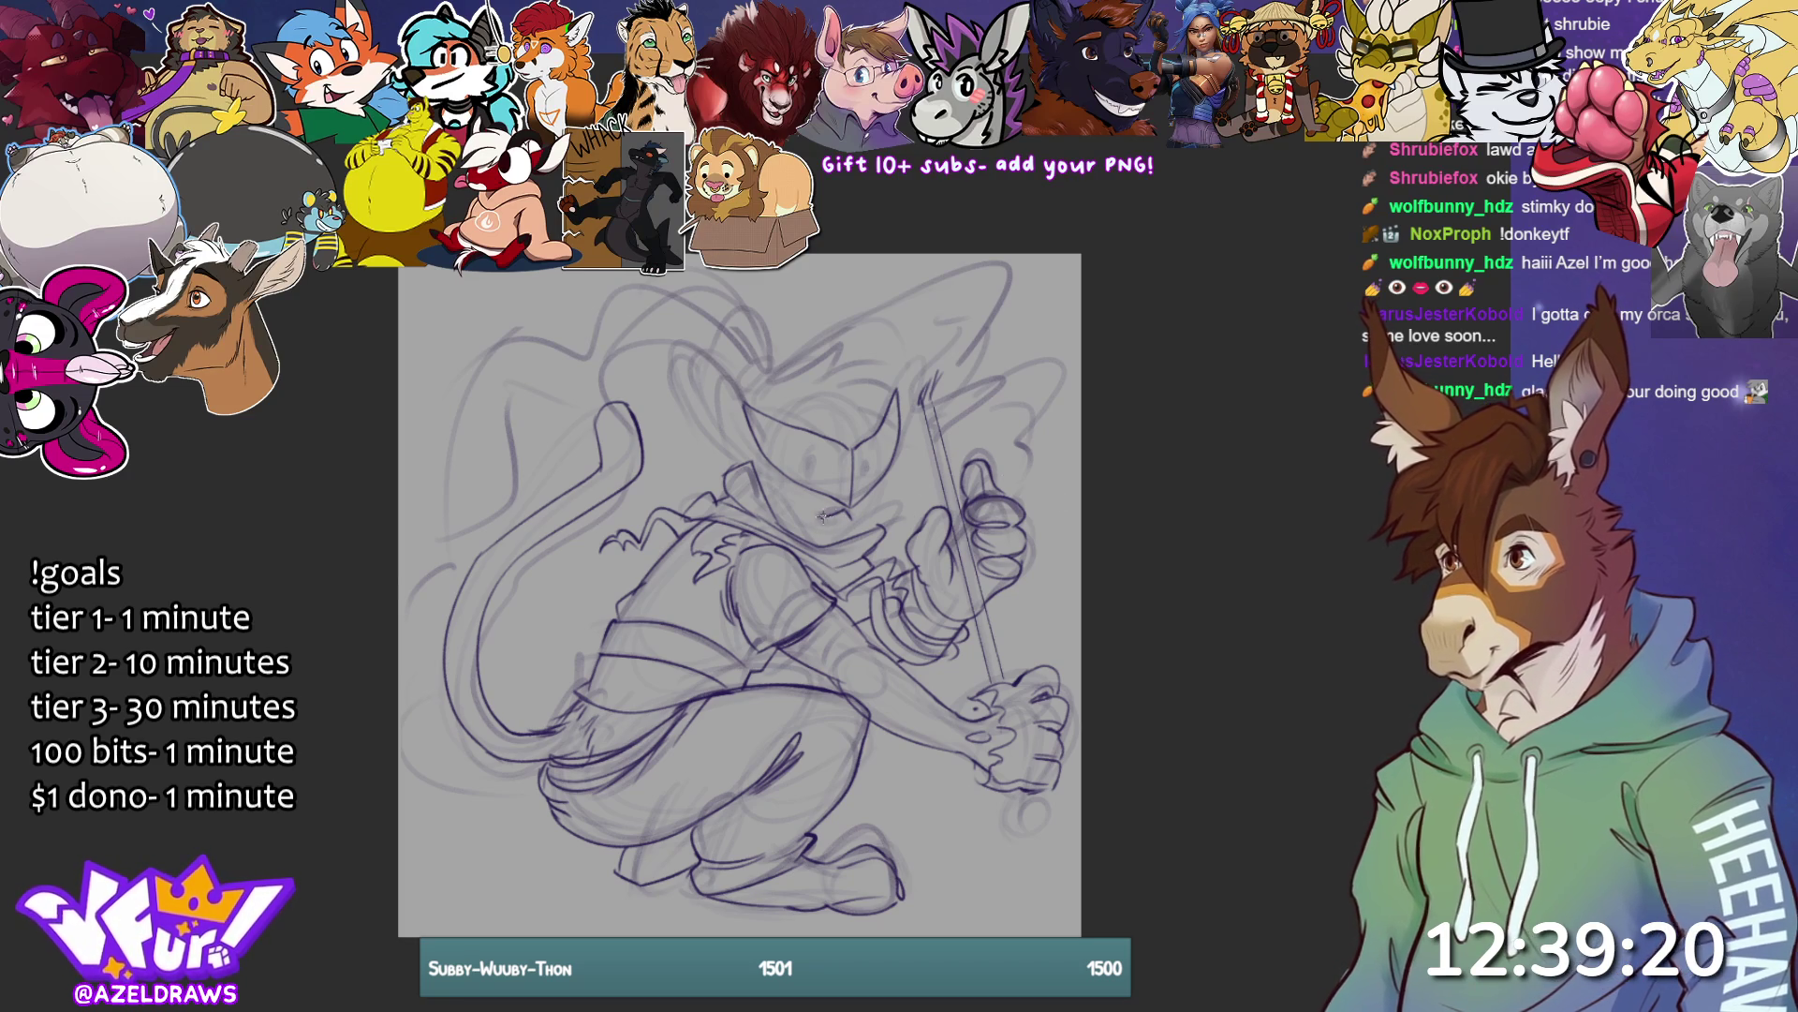
pyautogui.hotkey('ctrl', 'y')
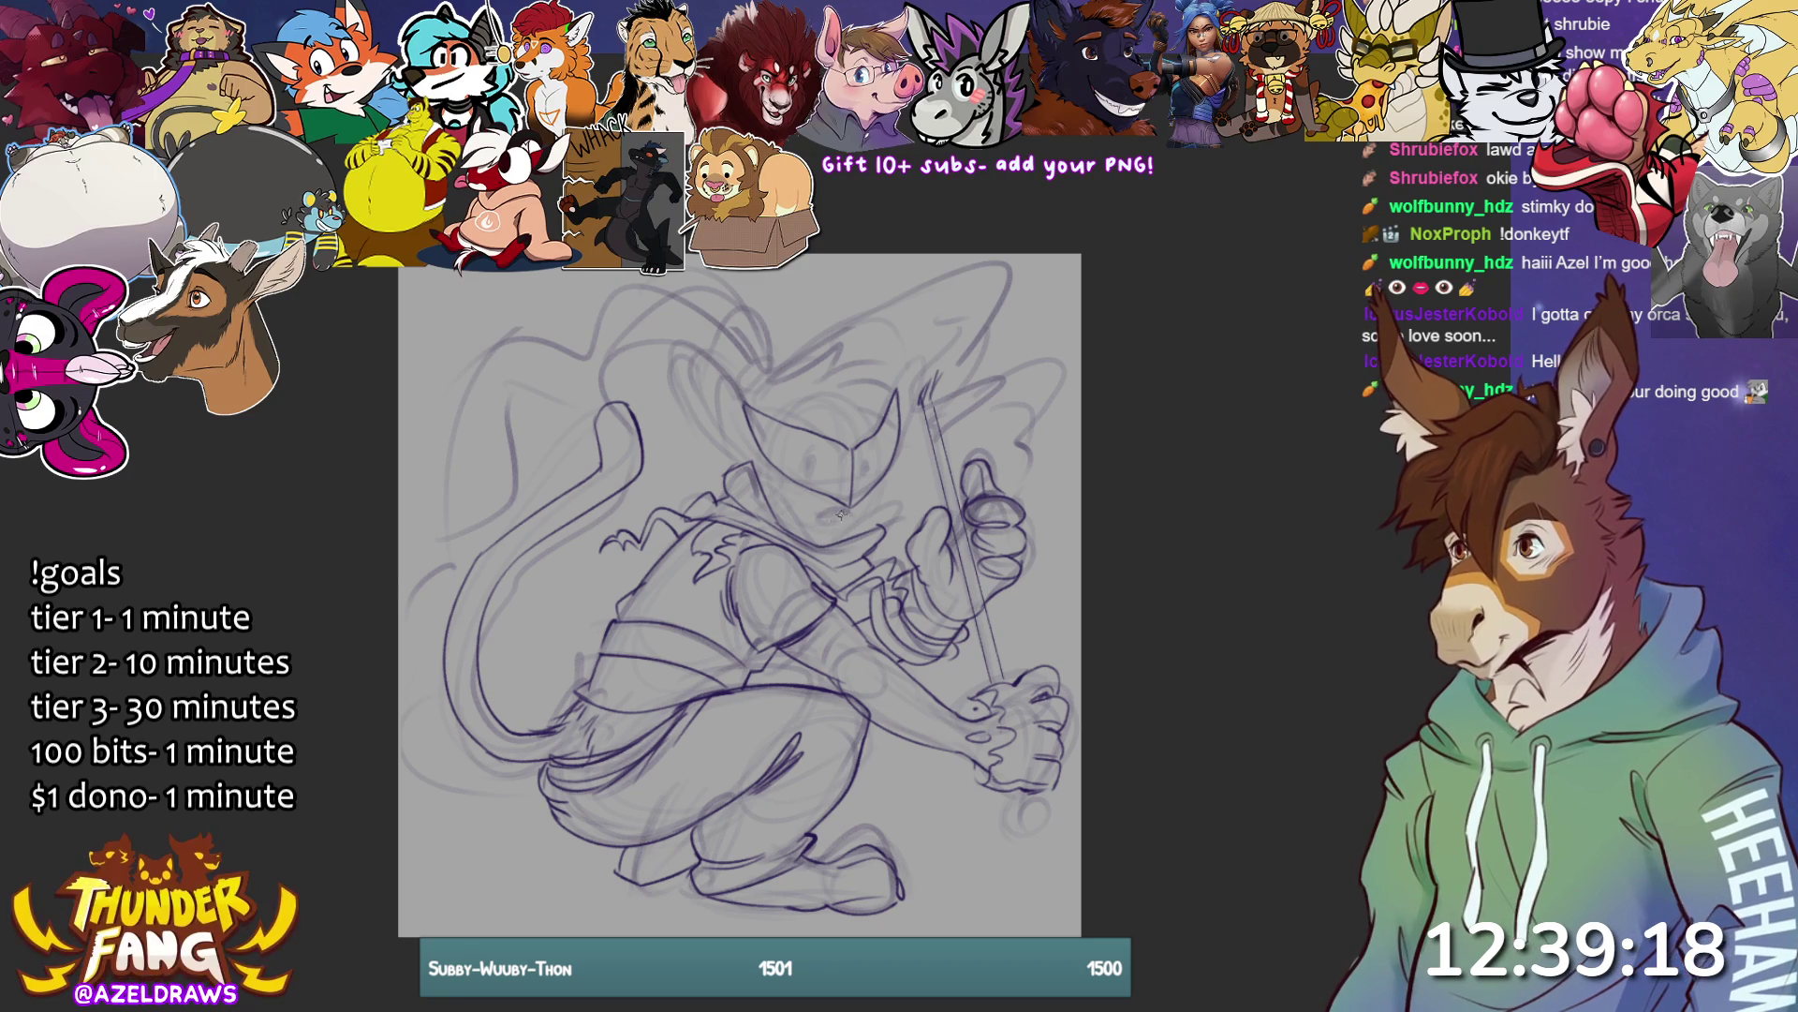
pyautogui.moveTo(819, 518); pyautogui.dragTo(848, 517)
pyautogui.hotkey('ctrl', 'z')
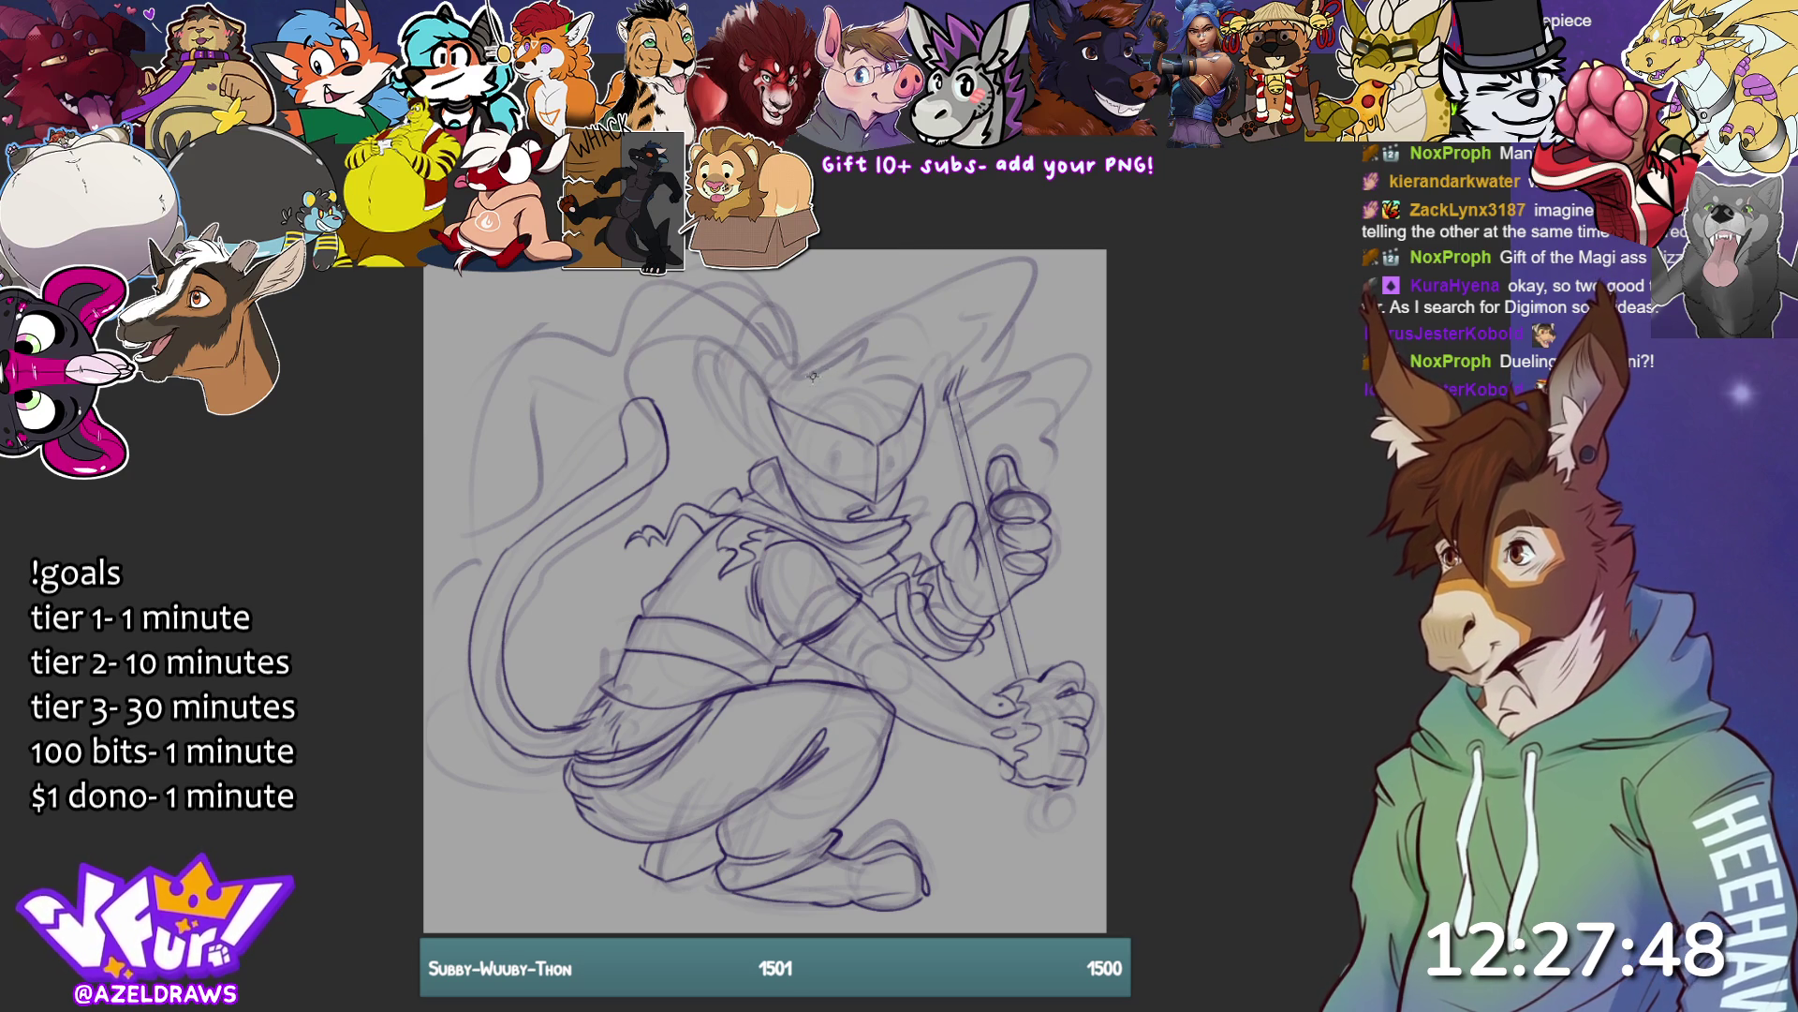
# - Sketch spiky hair strokes across the top of the creature's head
pyautogui.moveTo(817, 373)
pyautogui.mouseDown()
pyautogui.moveTo(871, 356)
pyautogui.moveTo(848, 370)
pyautogui.moveTo(913, 388)
pyautogui.moveTo(919, 370)
pyautogui.moveTo(897, 450)
pyautogui.moveTo(863, 459)
pyautogui.moveTo(823, 437)
pyautogui.mouseUp()
pyautogui.moveTo(807, 371); pyautogui.dragTo(822, 367)
pyautogui.moveTo(806, 379)
pyautogui.mouseDown()
pyautogui.moveTo(822, 362)
pyautogui.moveTo(787, 382)
pyautogui.moveTo(810, 348)
pyautogui.mouseUp()
pyautogui.moveTo(783, 361)
pyautogui.mouseDown()
pyautogui.moveTo(790, 382)
pyautogui.moveTo(844, 326)
pyautogui.moveTo(800, 342)
pyautogui.mouseUp()
pyautogui.moveTo(799, 344); pyautogui.dragTo(768, 390)
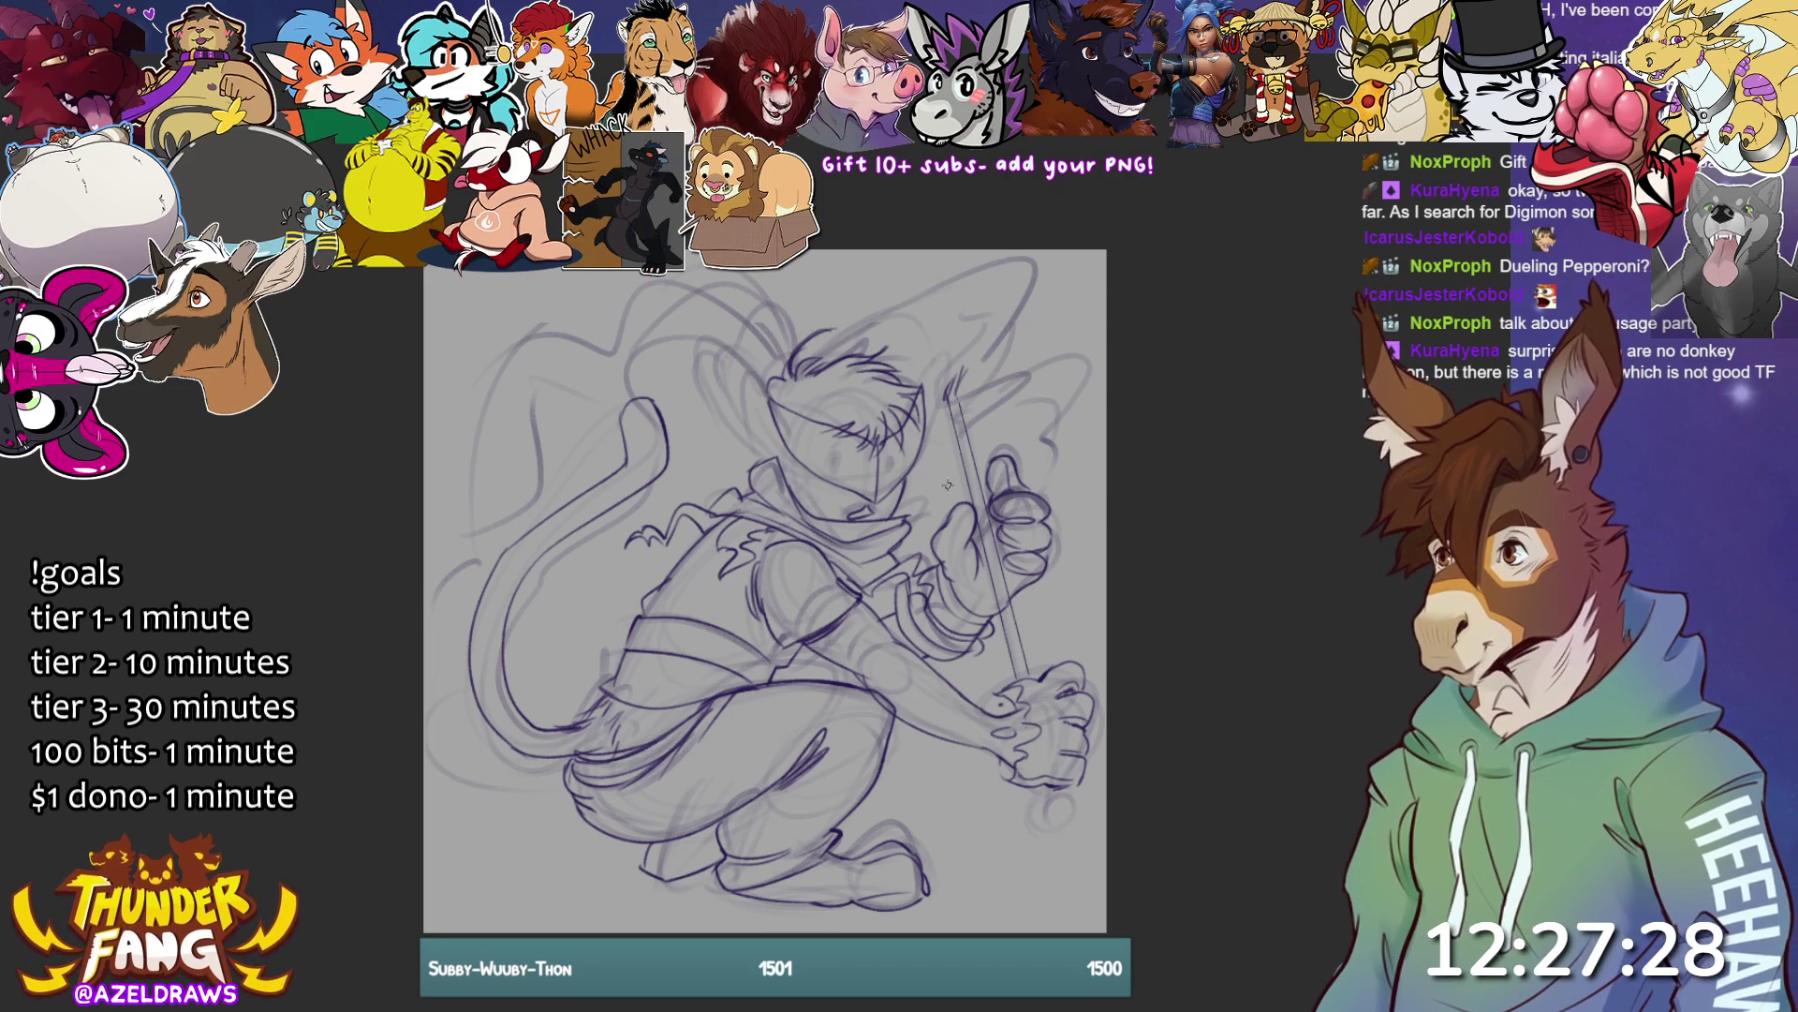
# - Outline the large left and right ears and the eyes with face details
pyautogui.moveTo(779, 446)
pyautogui.mouseDown()
pyautogui.moveTo(721, 345)
pyautogui.moveTo(735, 412)
pyautogui.moveTo(782, 437)
pyautogui.mouseUp()
pyautogui.moveTo(731, 362)
pyautogui.mouseDown()
pyautogui.moveTo(768, 442)
pyautogui.moveTo(747, 394)
pyautogui.mouseUp()
pyautogui.moveTo(948, 379); pyautogui.dragTo(957, 354)
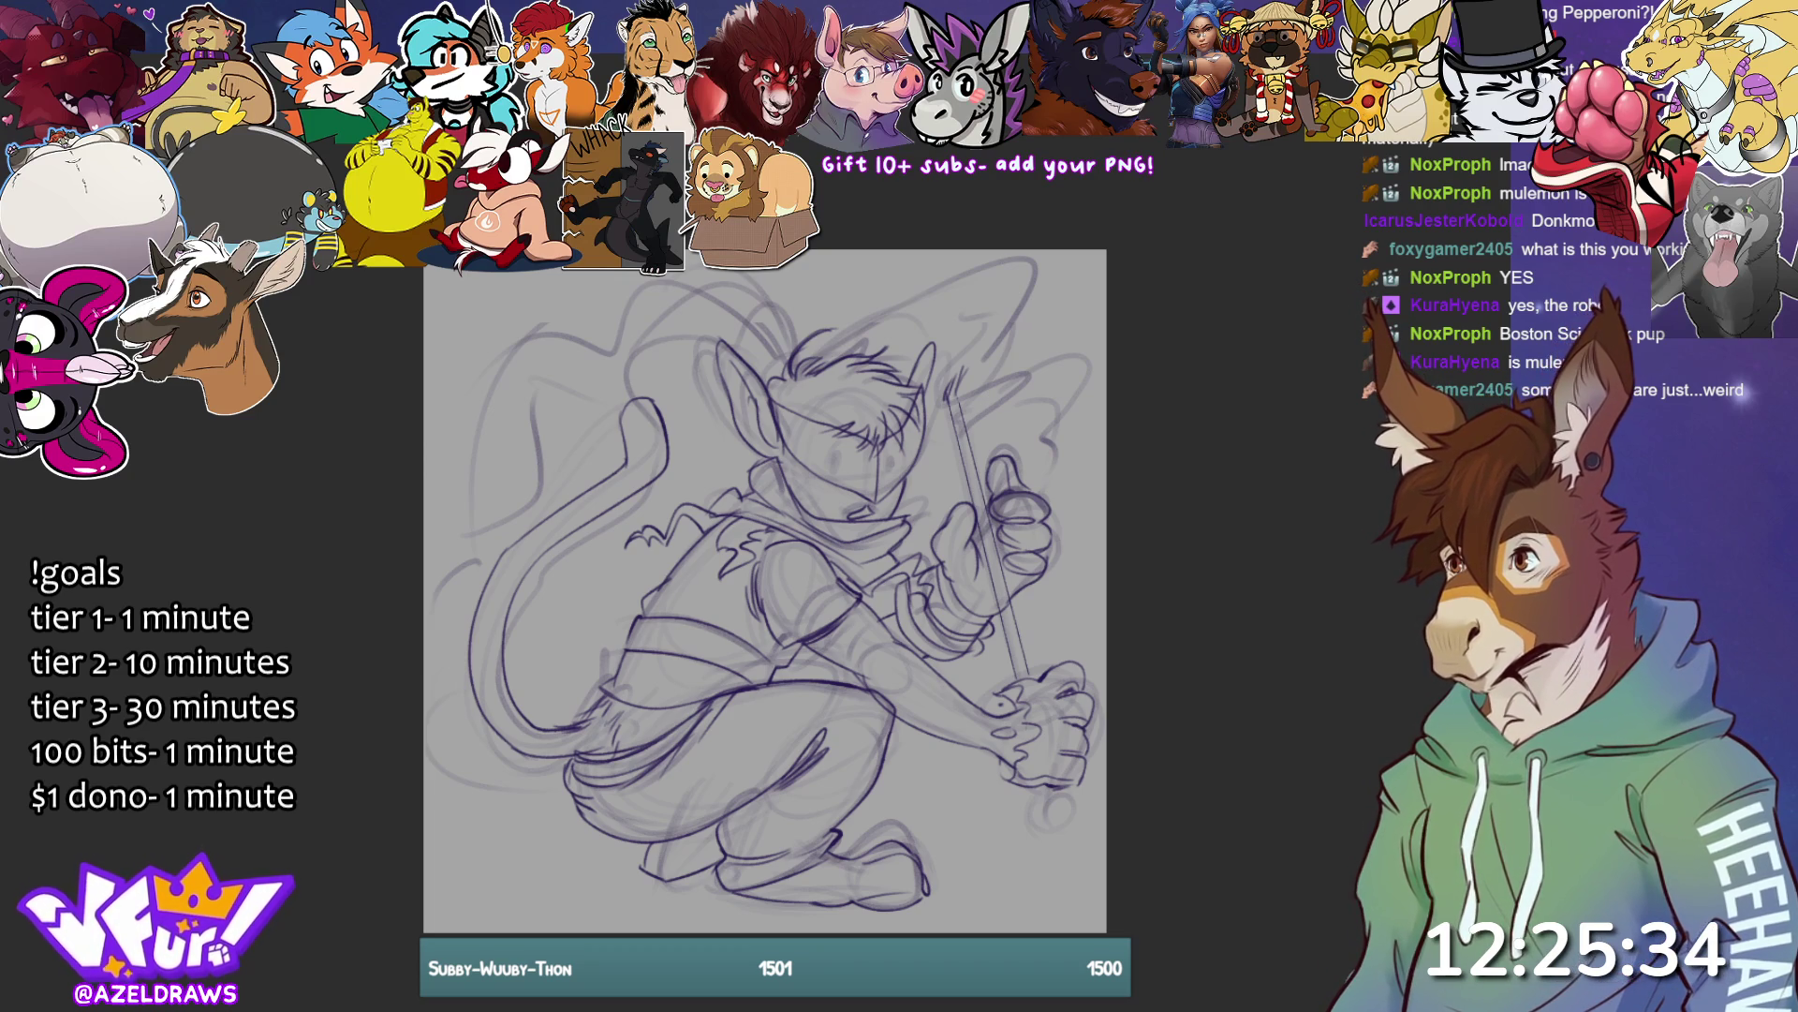
pyautogui.moveTo(817, 438)
pyautogui.mouseDown()
pyautogui.moveTo(852, 470)
pyautogui.moveTo(823, 470)
pyautogui.moveTo(848, 473)
pyautogui.mouseUp()
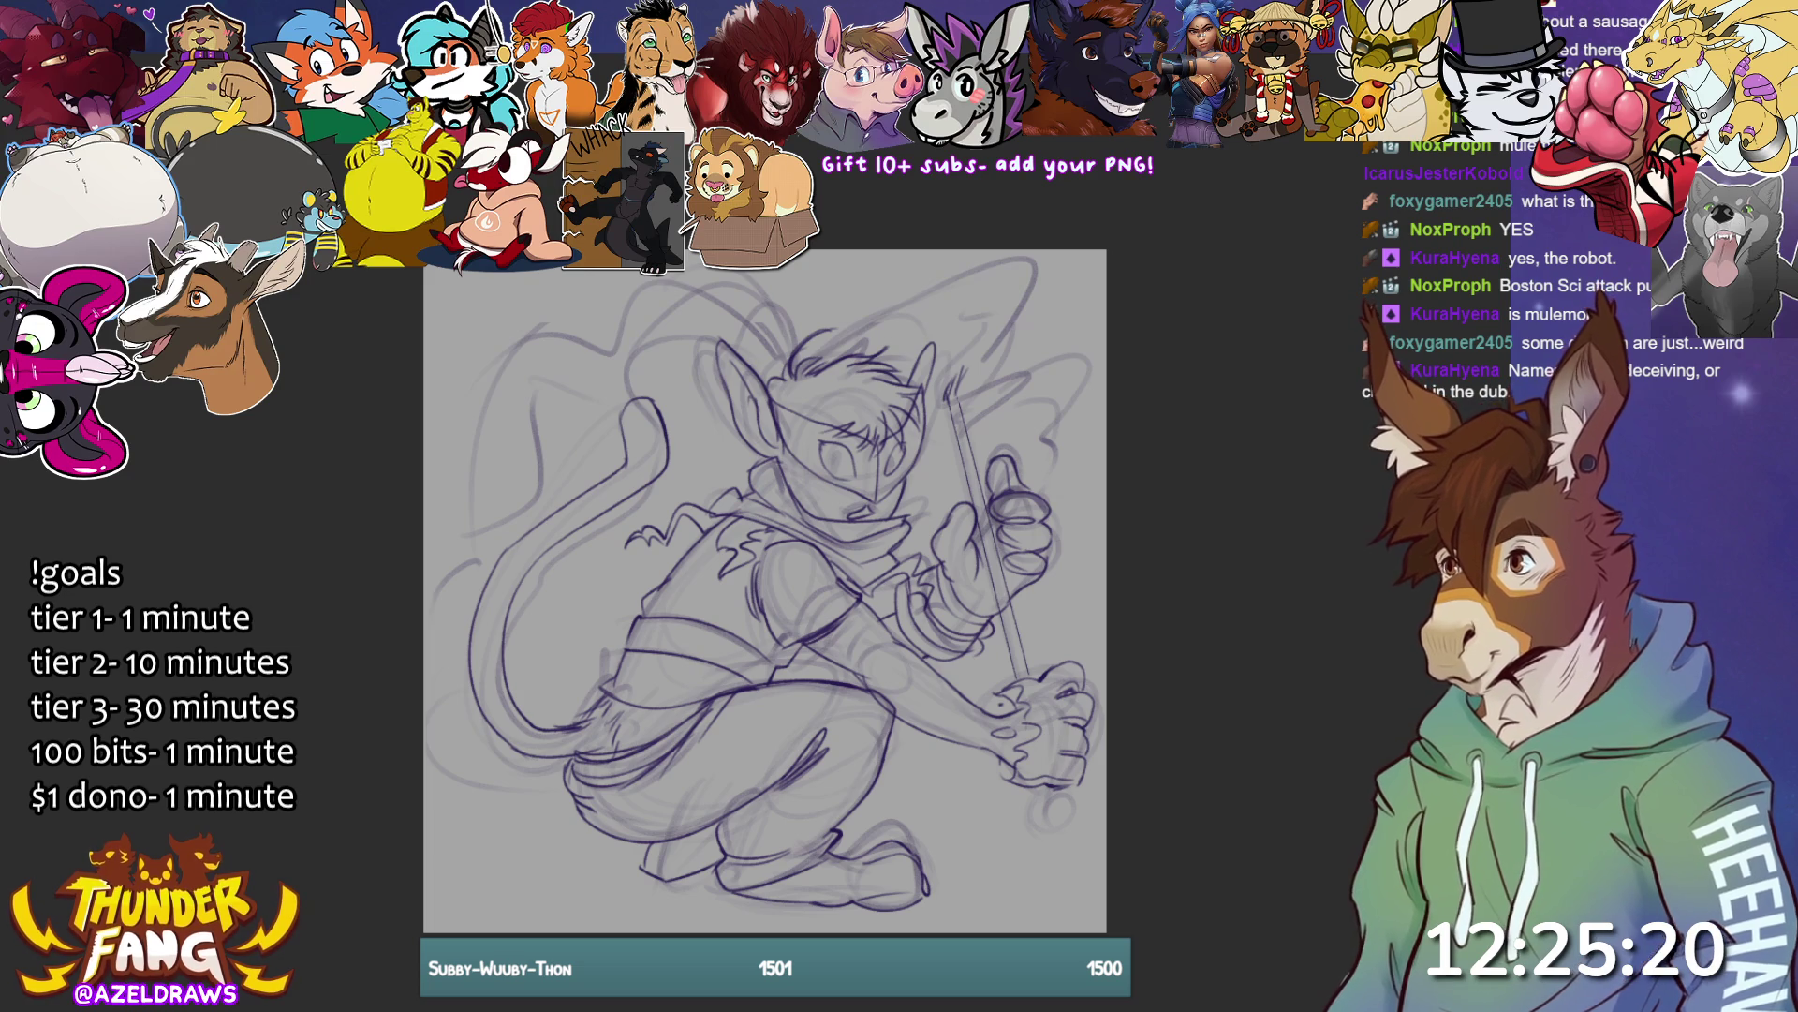
# - Zoom in on the face and draw dark pupils in both eyes
pyautogui.hotkey('ctrl', '+')
pyautogui.hotkey('ctrl', '+')
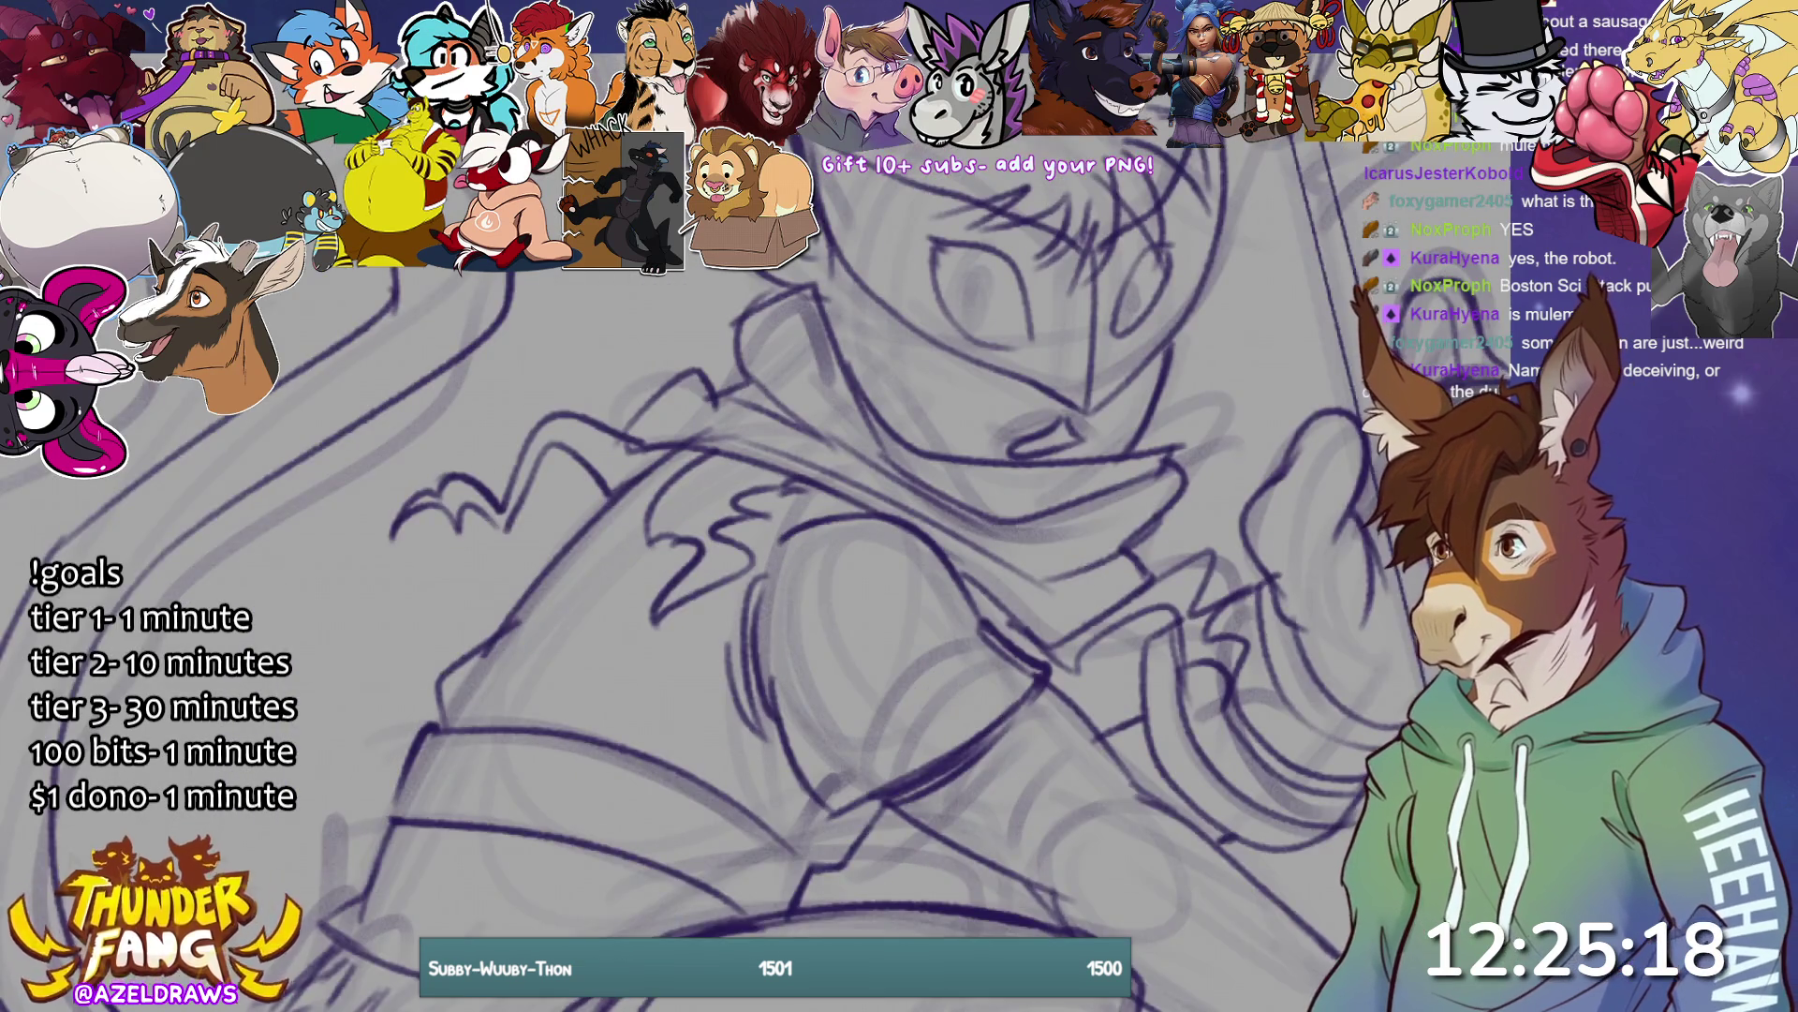
pyautogui.hotkey('ctrl', '+')
pyautogui.hotkey('ctrl', '+')
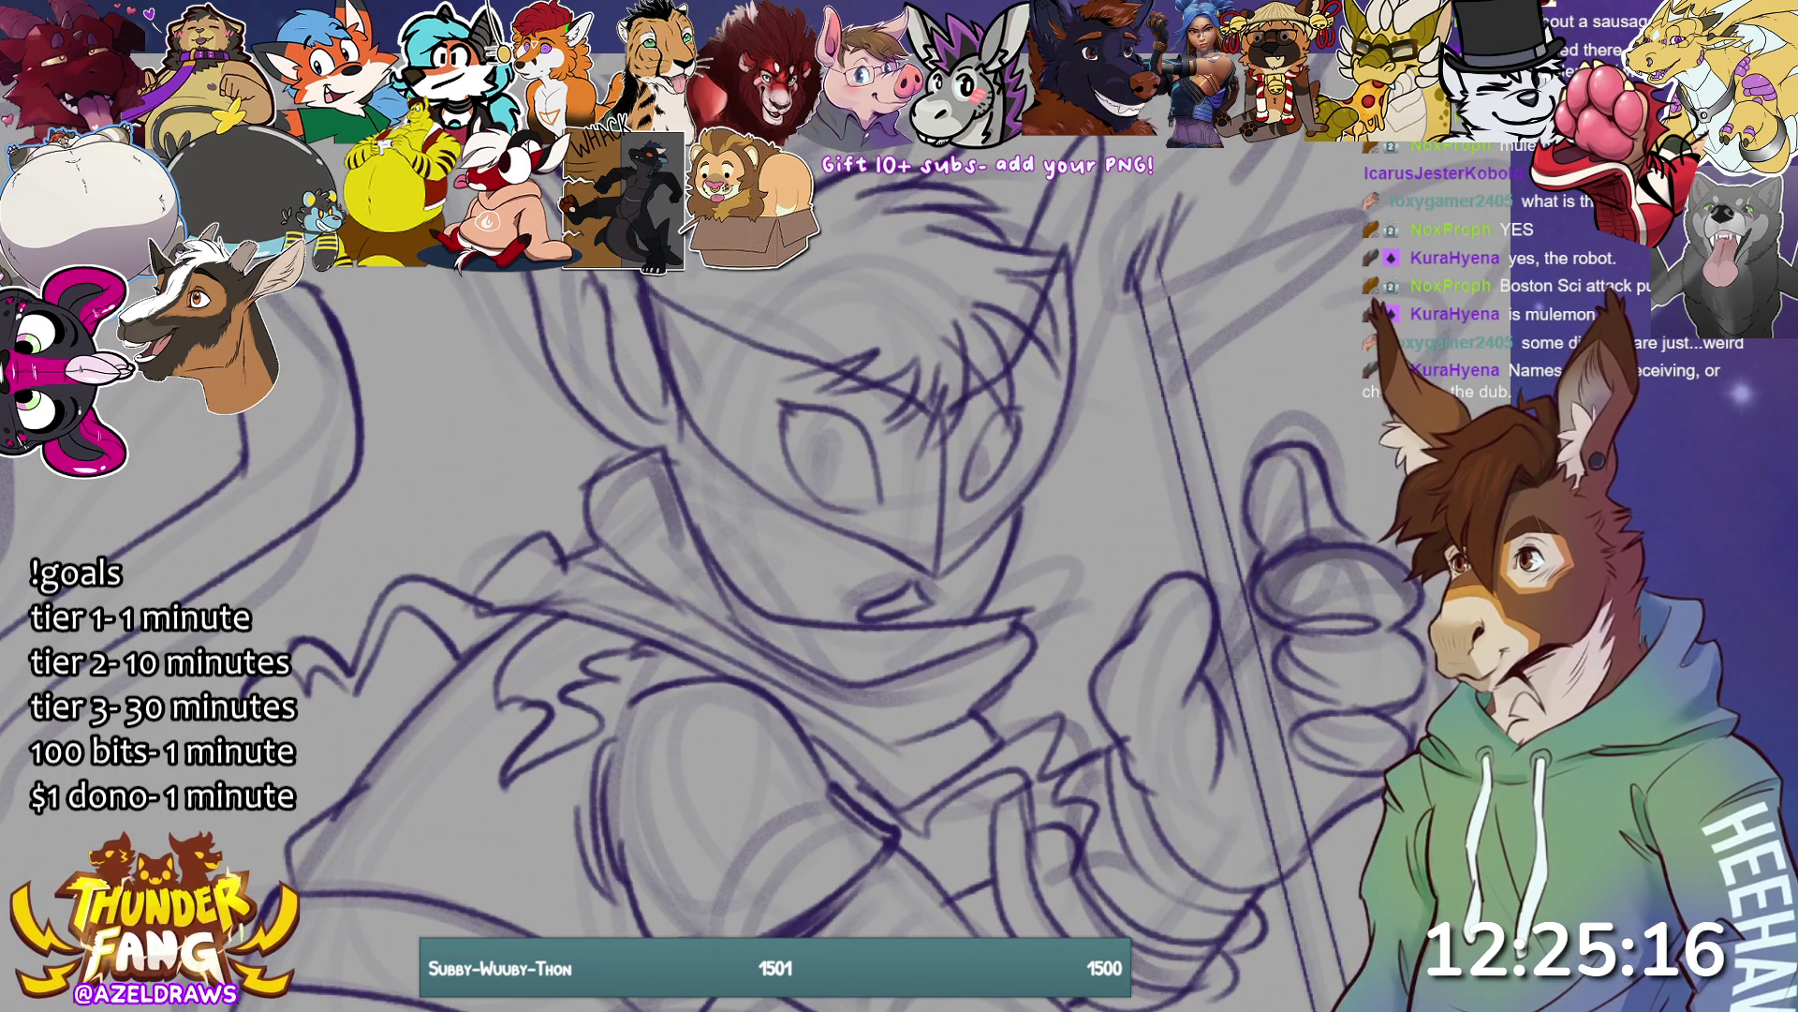
pyautogui.moveTo(811, 484)
pyautogui.mouseDown()
pyautogui.moveTo(828, 457)
pyautogui.moveTo(810, 444)
pyautogui.mouseUp()
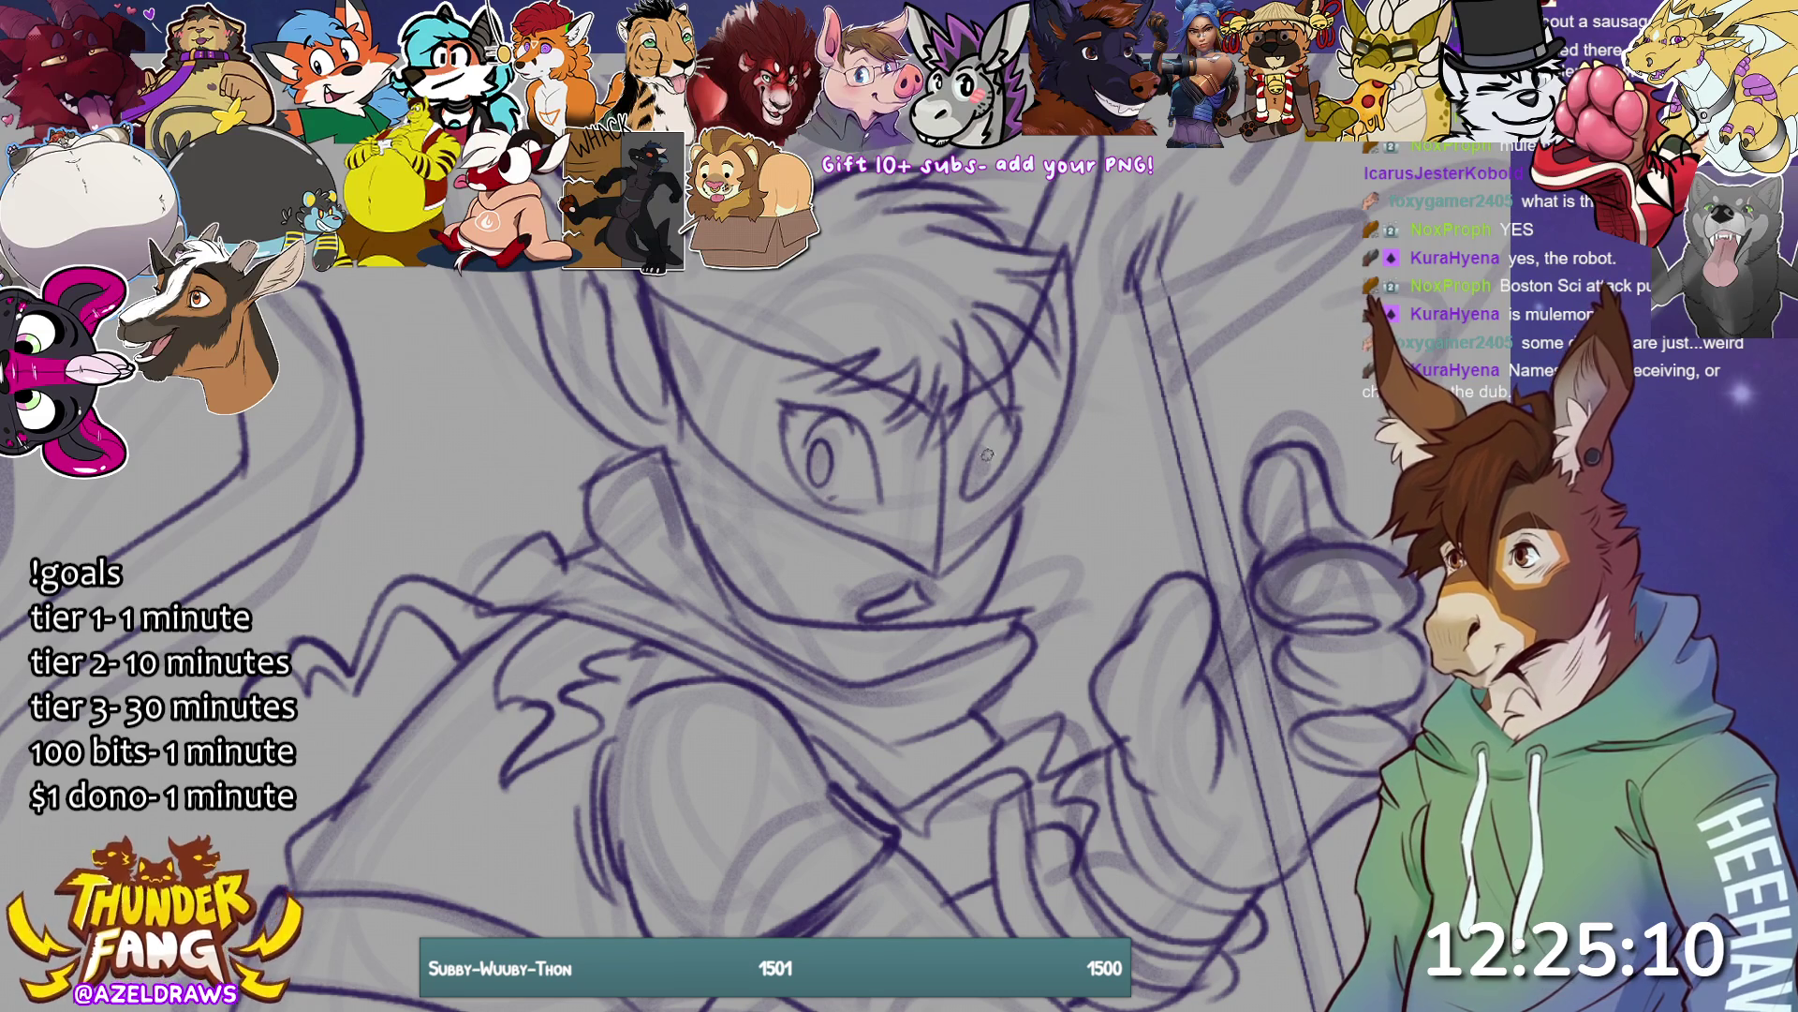
pyautogui.moveTo(991, 429)
pyautogui.mouseDown()
pyautogui.moveTo(982, 450)
pyautogui.moveTo(996, 433)
pyautogui.mouseUp()
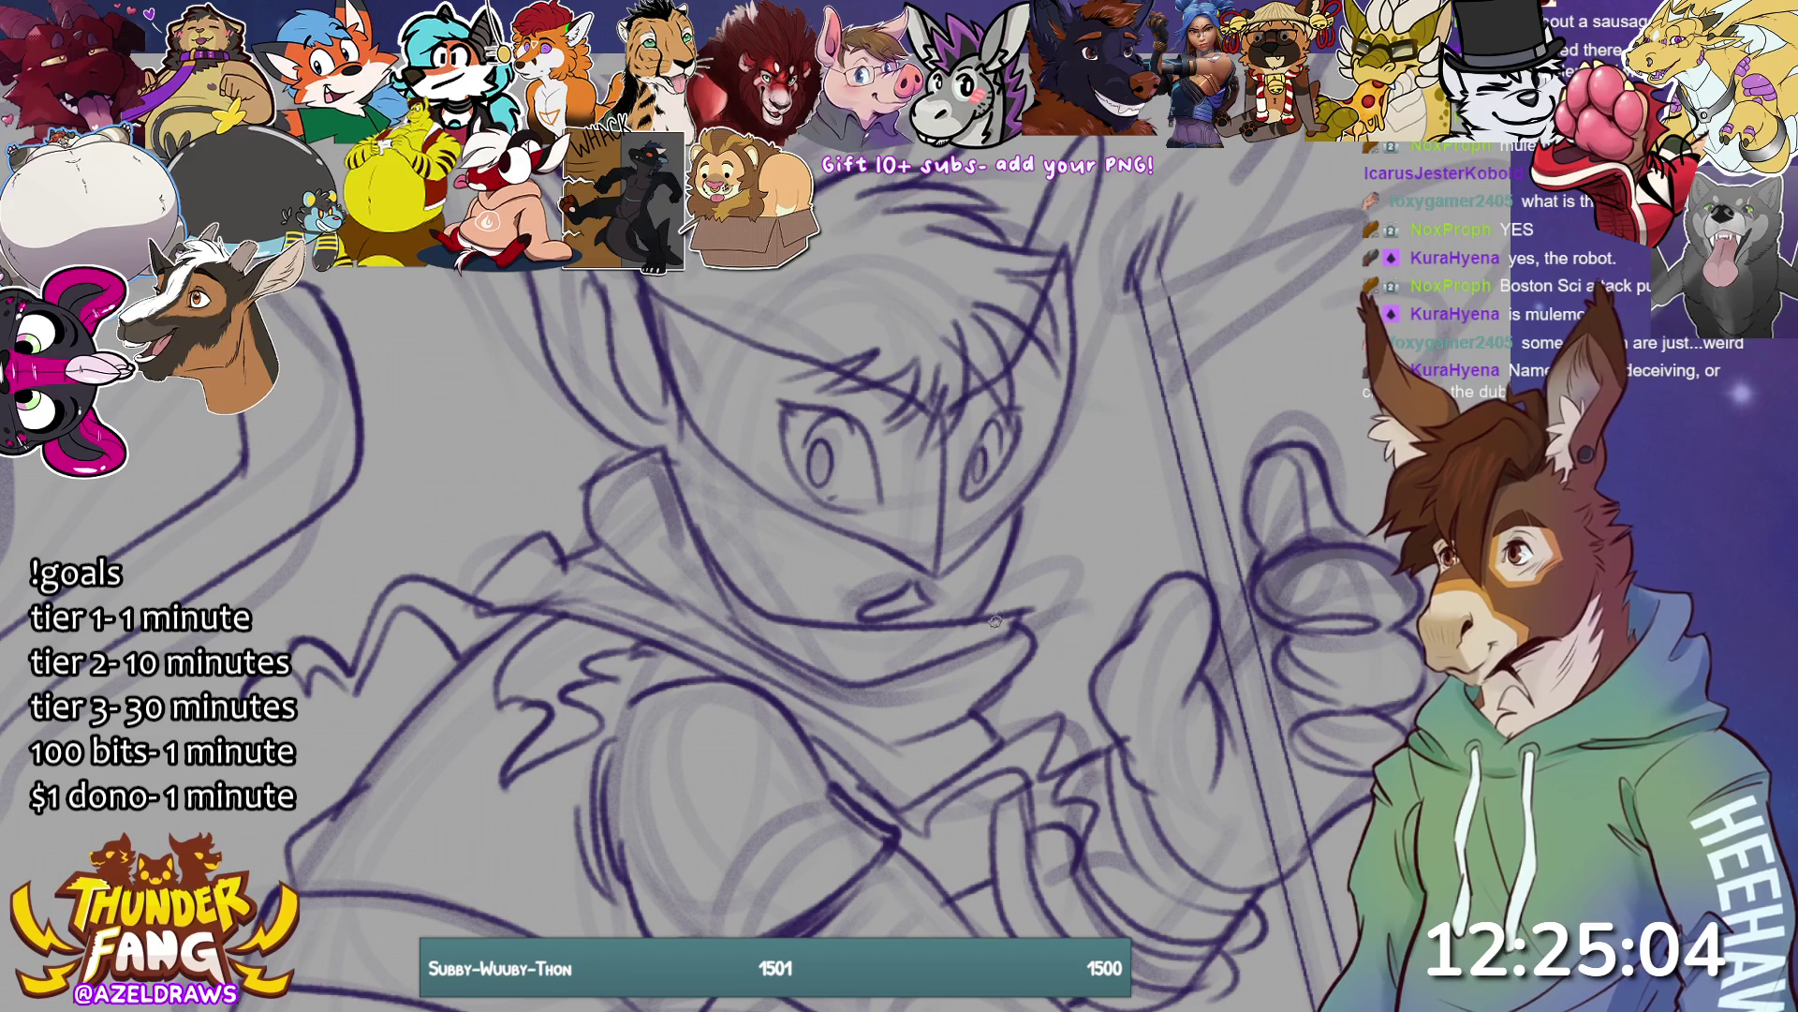
# - Add whisker lines on both cheeks and zoom back out to the full canvas
pyautogui.moveTo(763, 505)
pyautogui.mouseDown()
pyautogui.moveTo(783, 530)
pyautogui.moveTo(797, 482)
pyautogui.moveTo(738, 507)
pyautogui.mouseUp()
pyautogui.moveTo(1000, 508); pyautogui.dragTo(1053, 498)
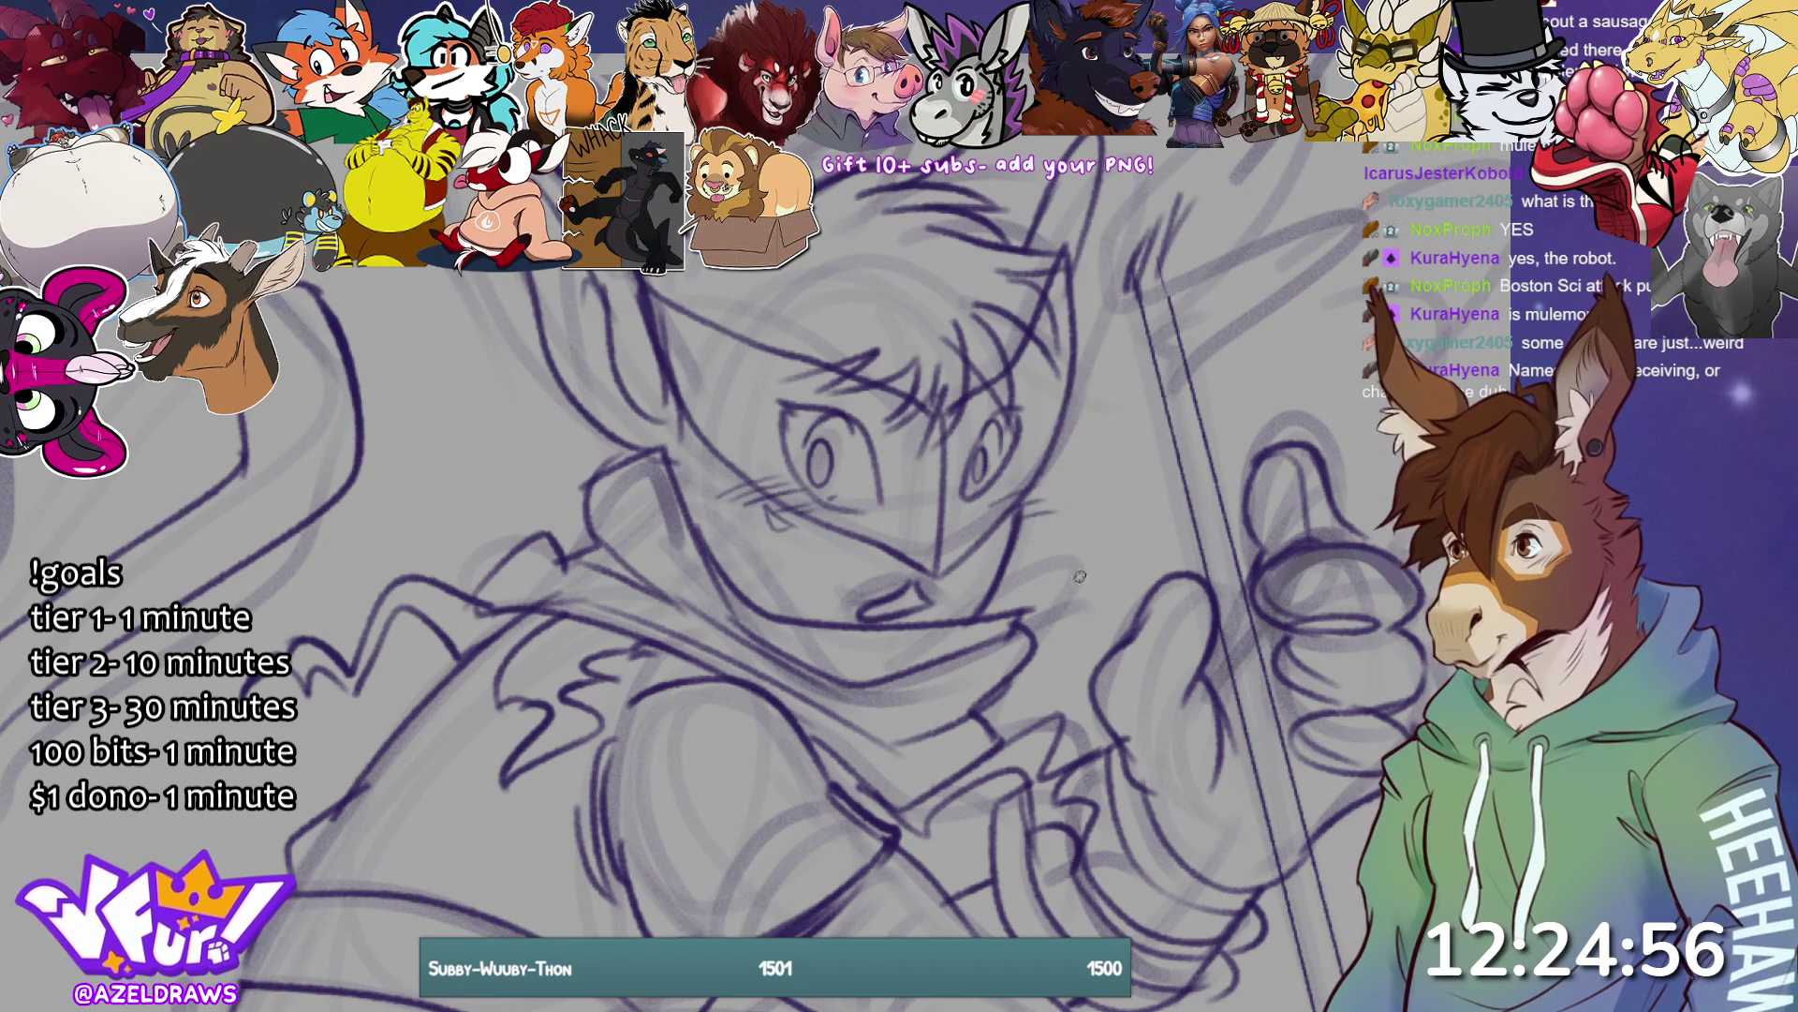
pyautogui.moveTo(1040, 534)
pyautogui.mouseDown()
pyautogui.moveTo(1152, 512)
pyautogui.moveTo(1138, 537)
pyautogui.mouseUp()
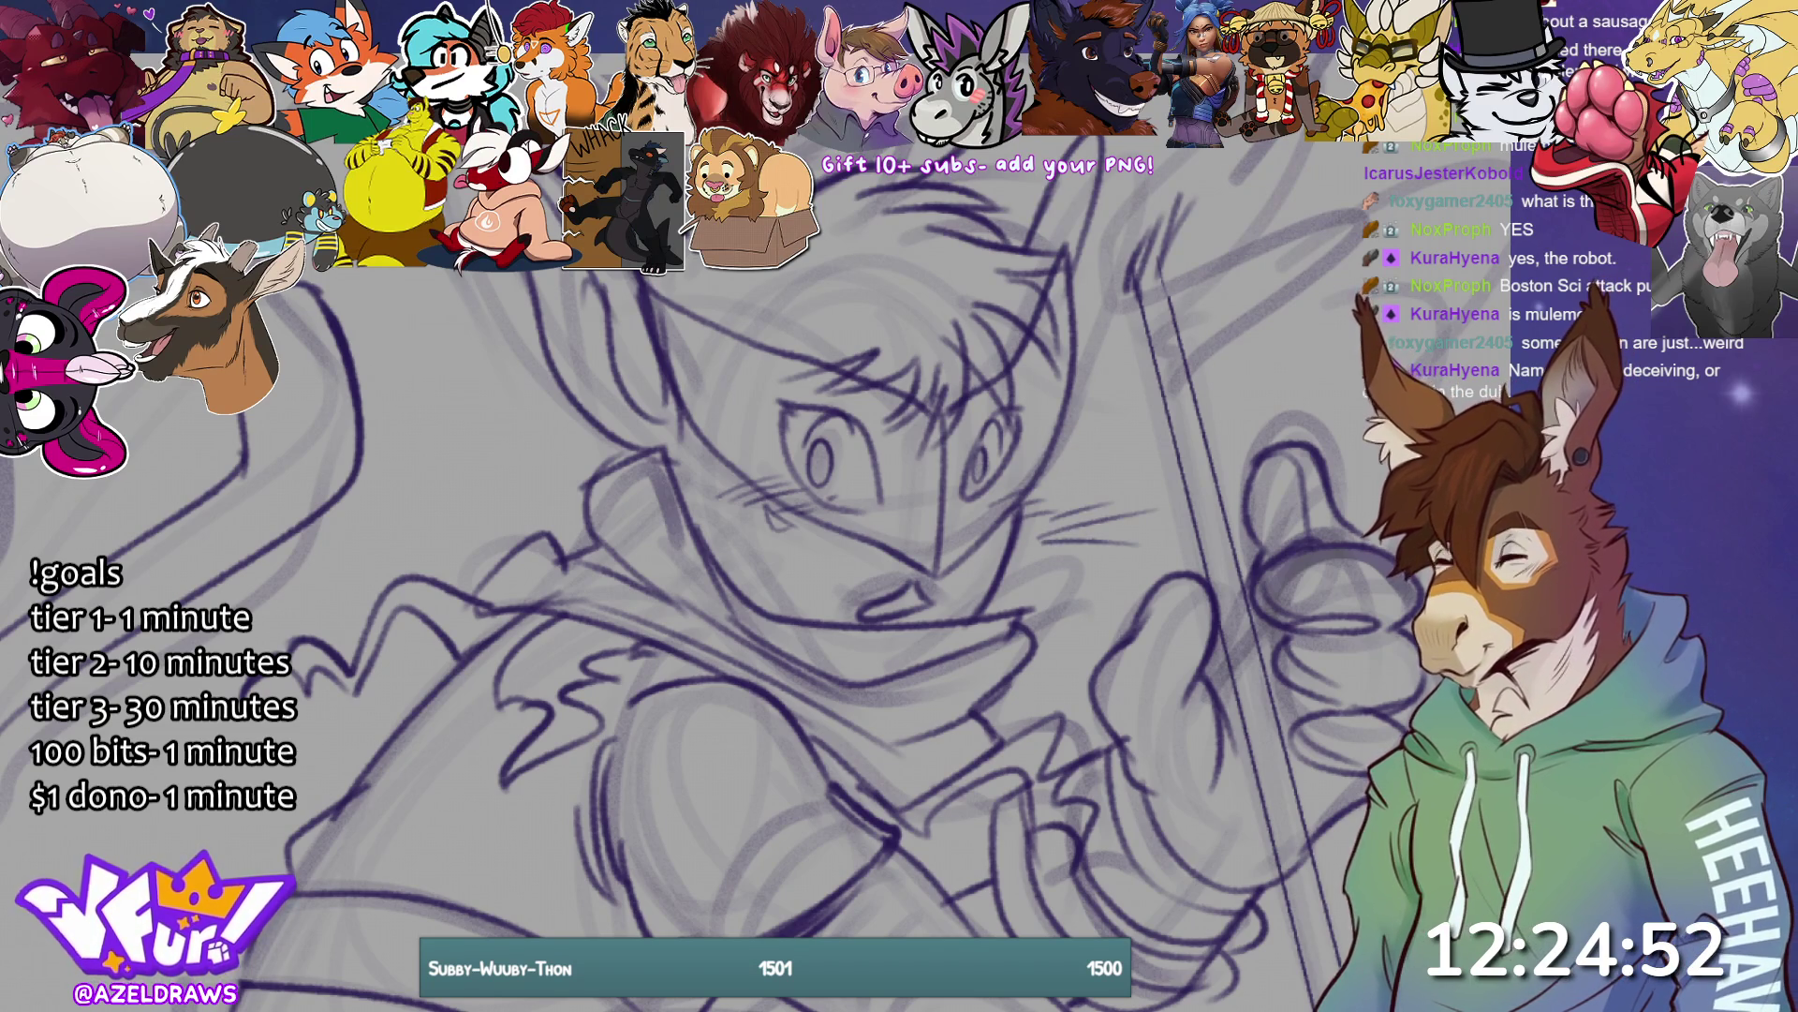
pyautogui.hotkey('ctrl', '0')
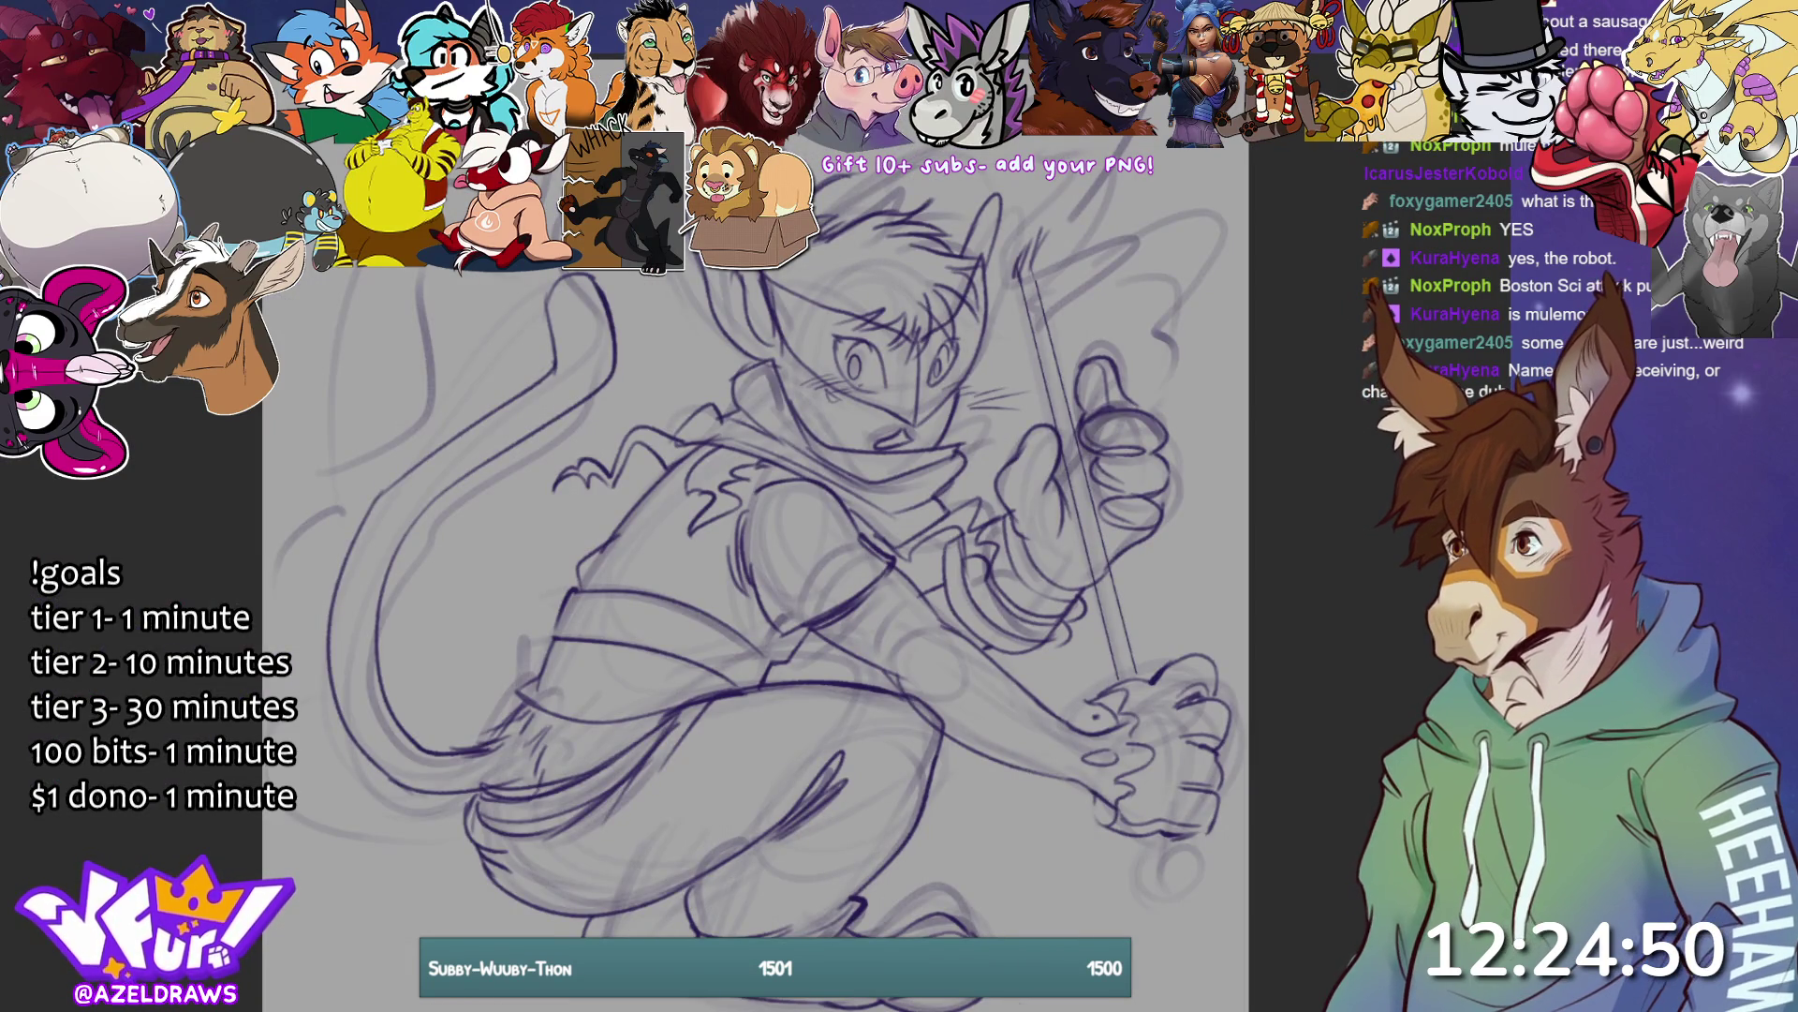
# - Add small strokes to the hair and ear, then preview the first Indramon image result
pyautogui.hotkey('ctrl', '-')
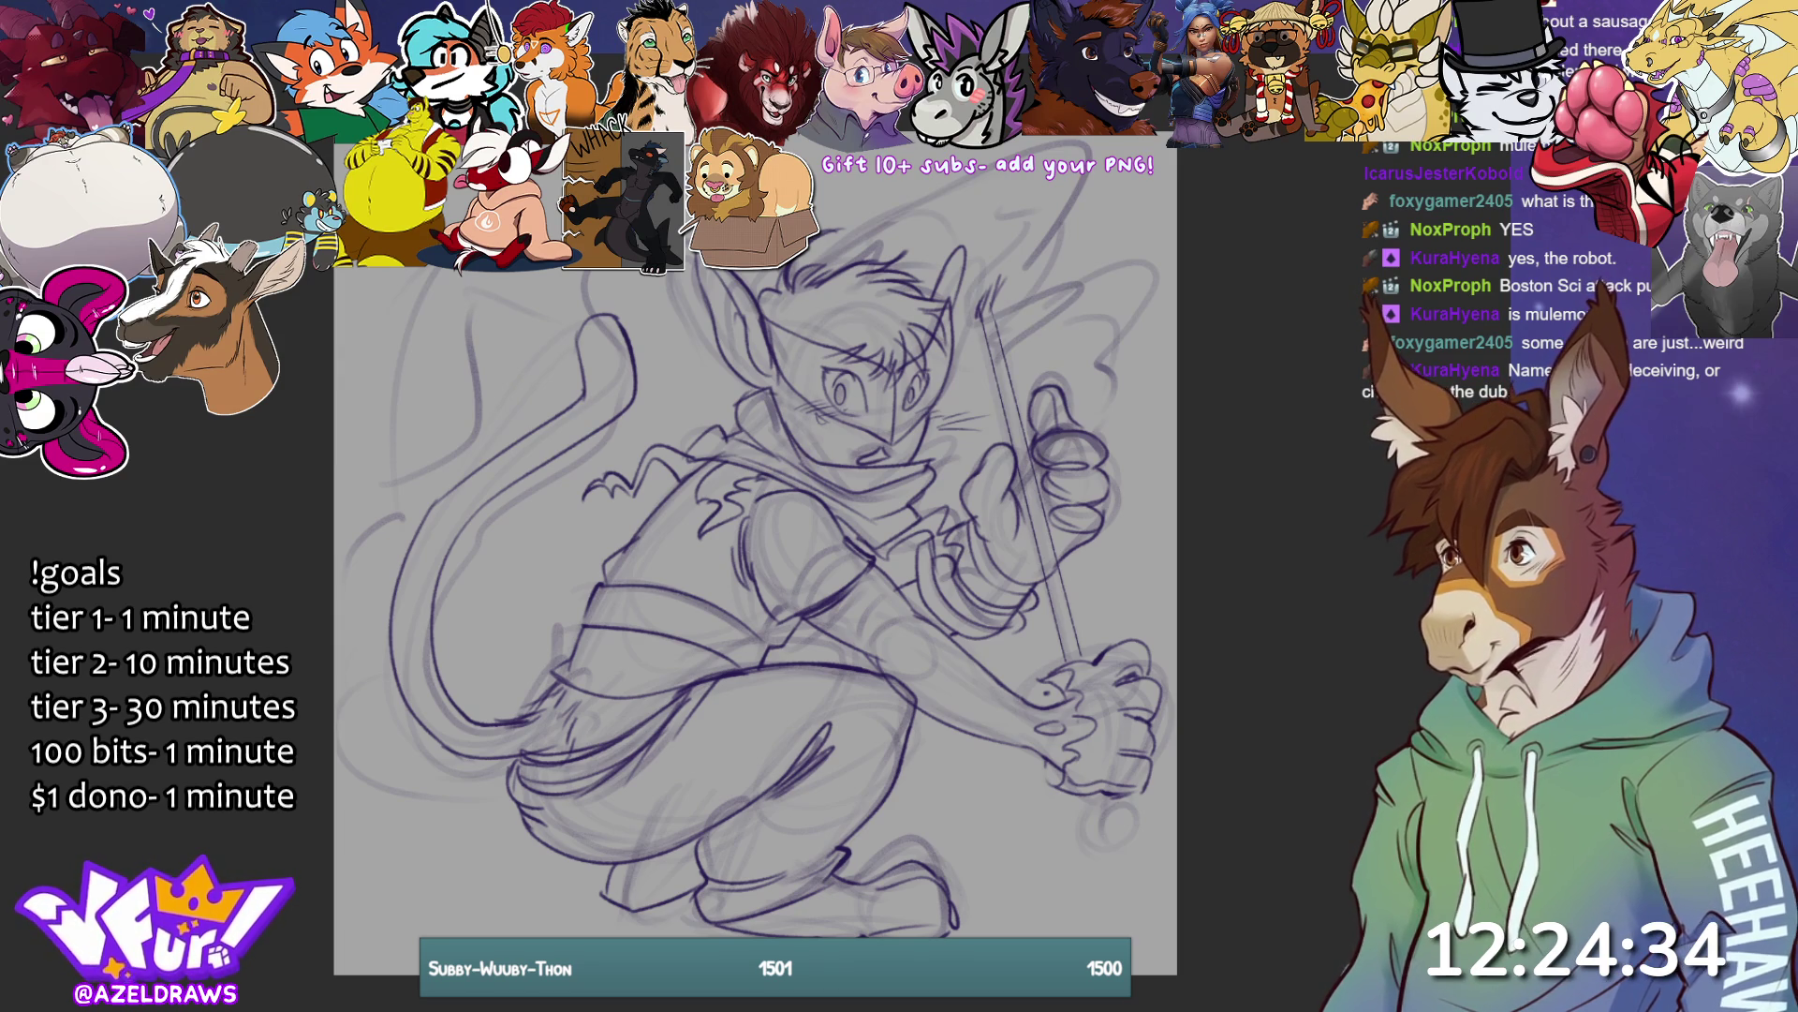
pyautogui.moveTo(726, 378); pyautogui.dragTo(747, 403)
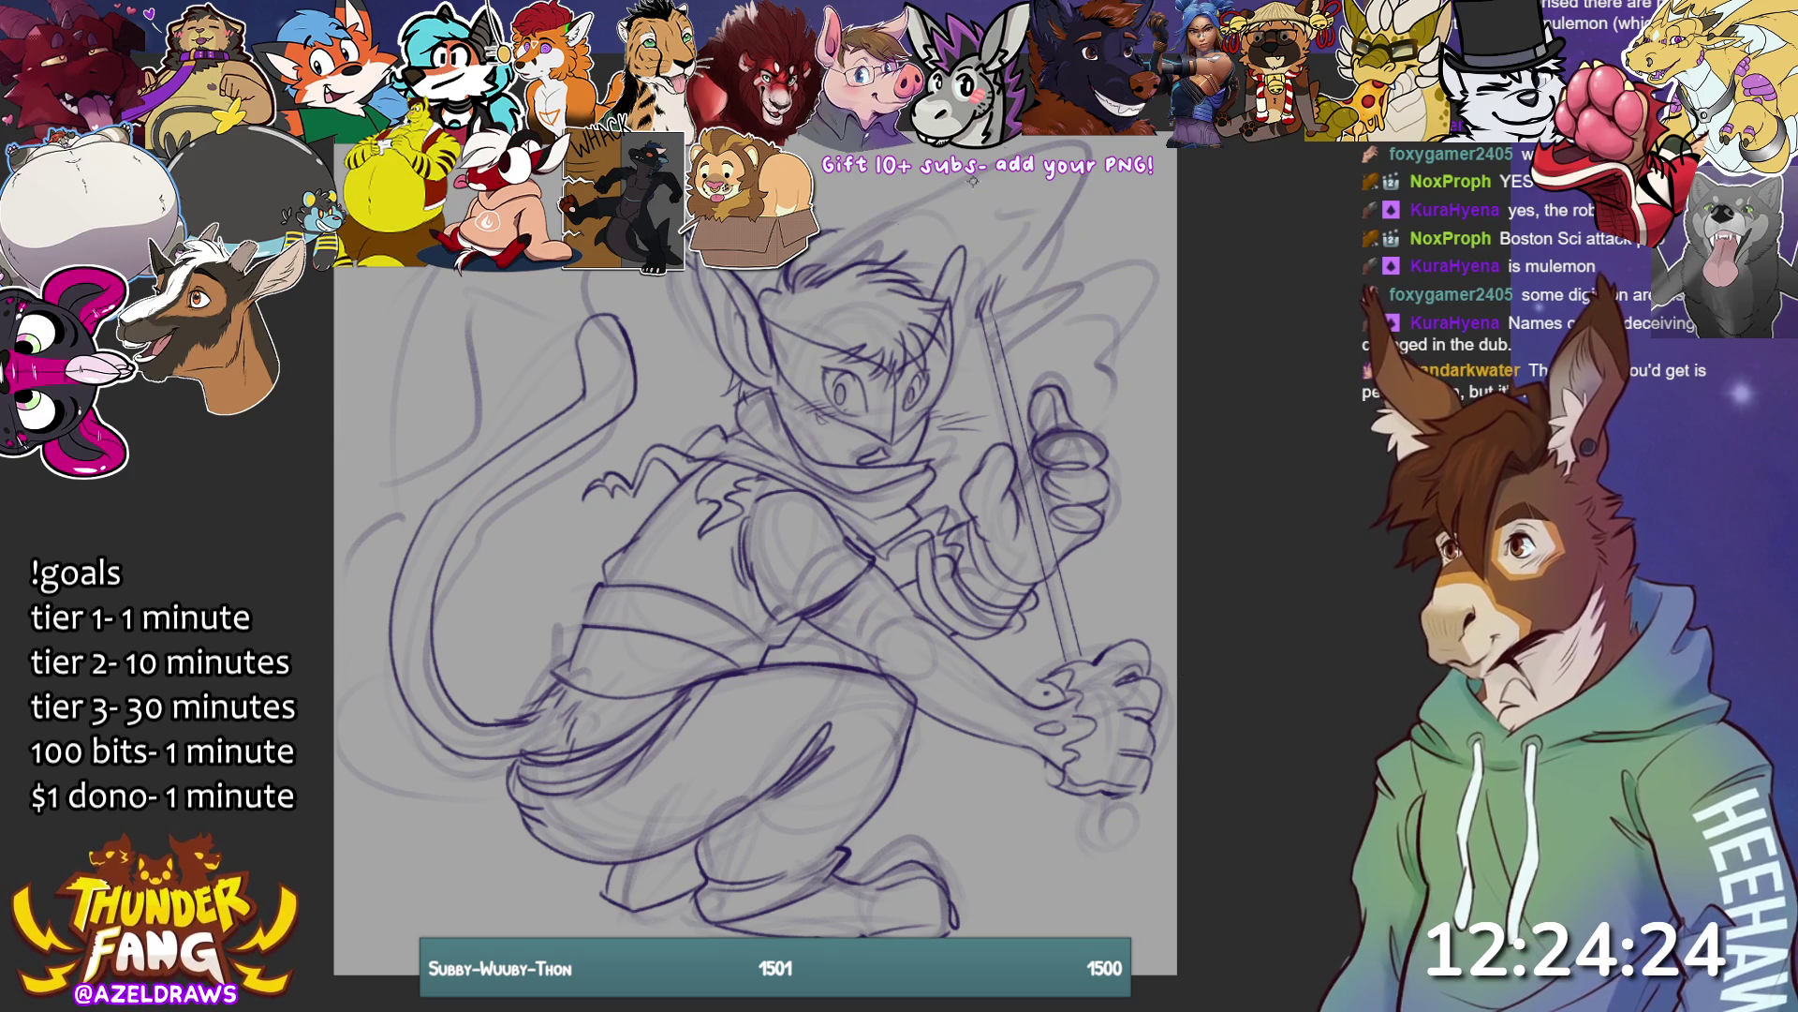
pyautogui.moveTo(967, 201)
pyautogui.mouseDown()
pyautogui.moveTo(942, 279)
pyautogui.moveTo(970, 257)
pyautogui.moveTo(972, 206)
pyautogui.moveTo(968, 223)
pyautogui.mouseUp()
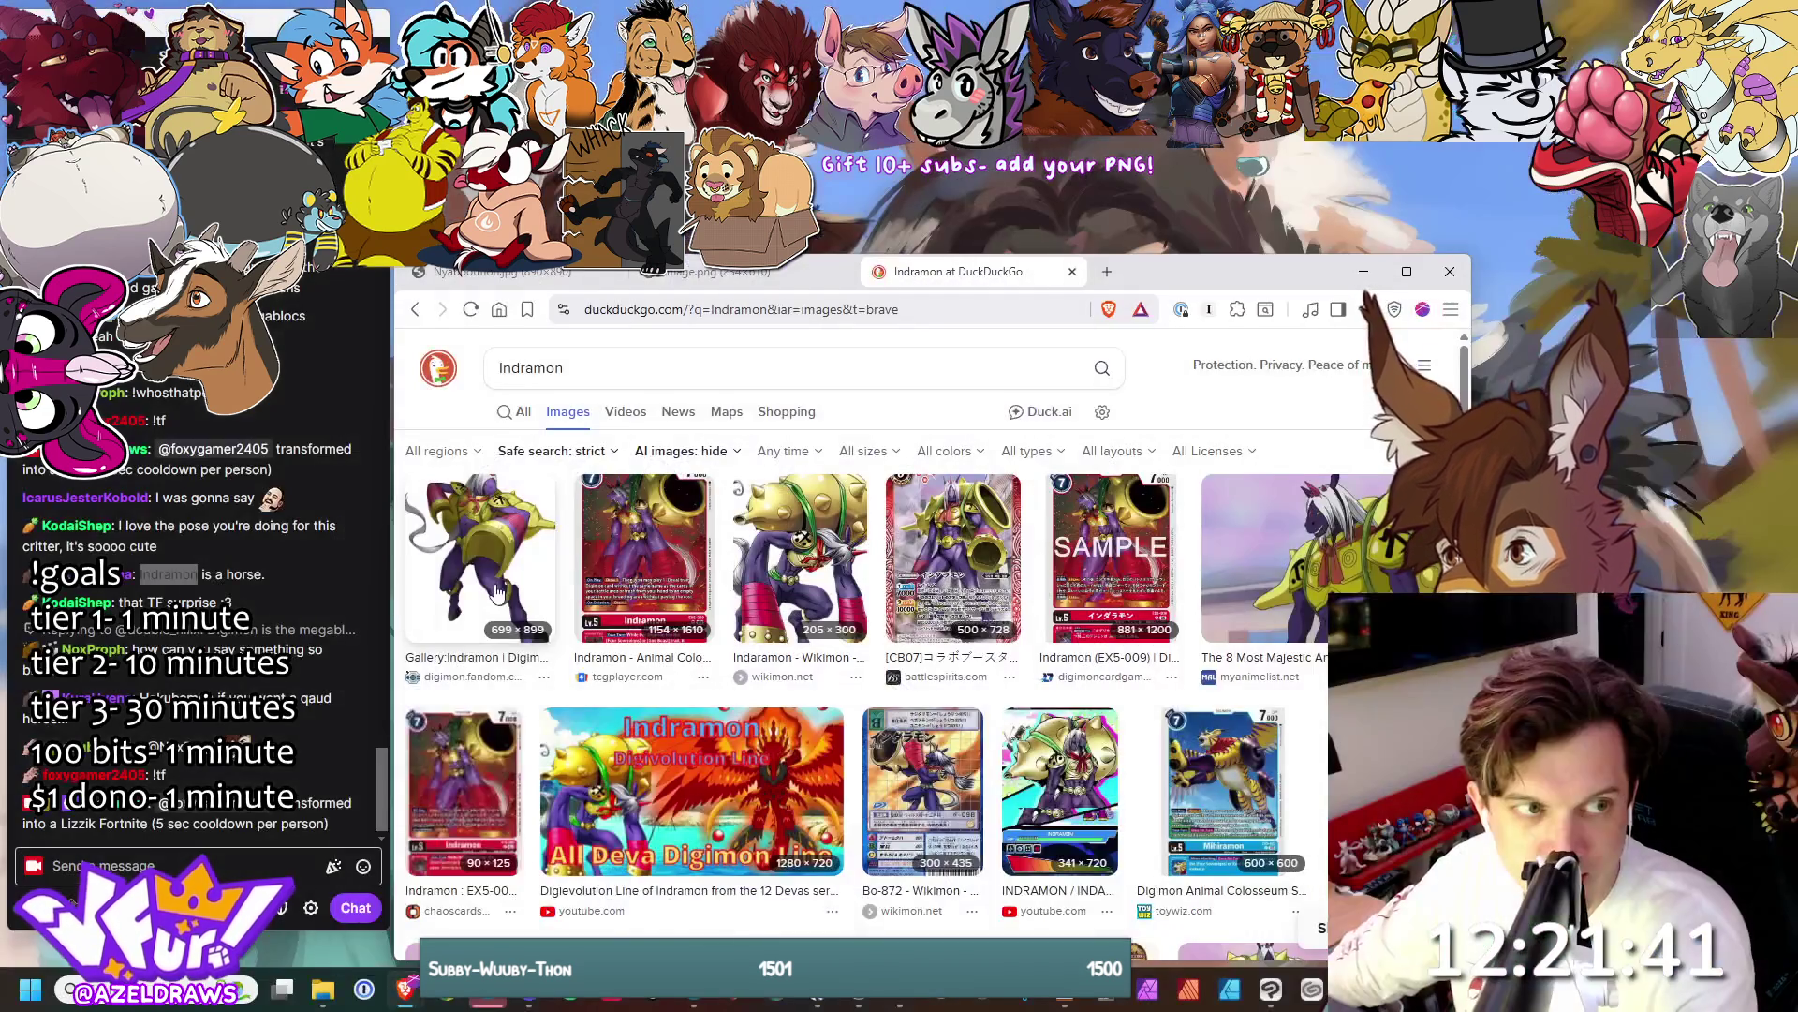
pyautogui.click(480, 558)
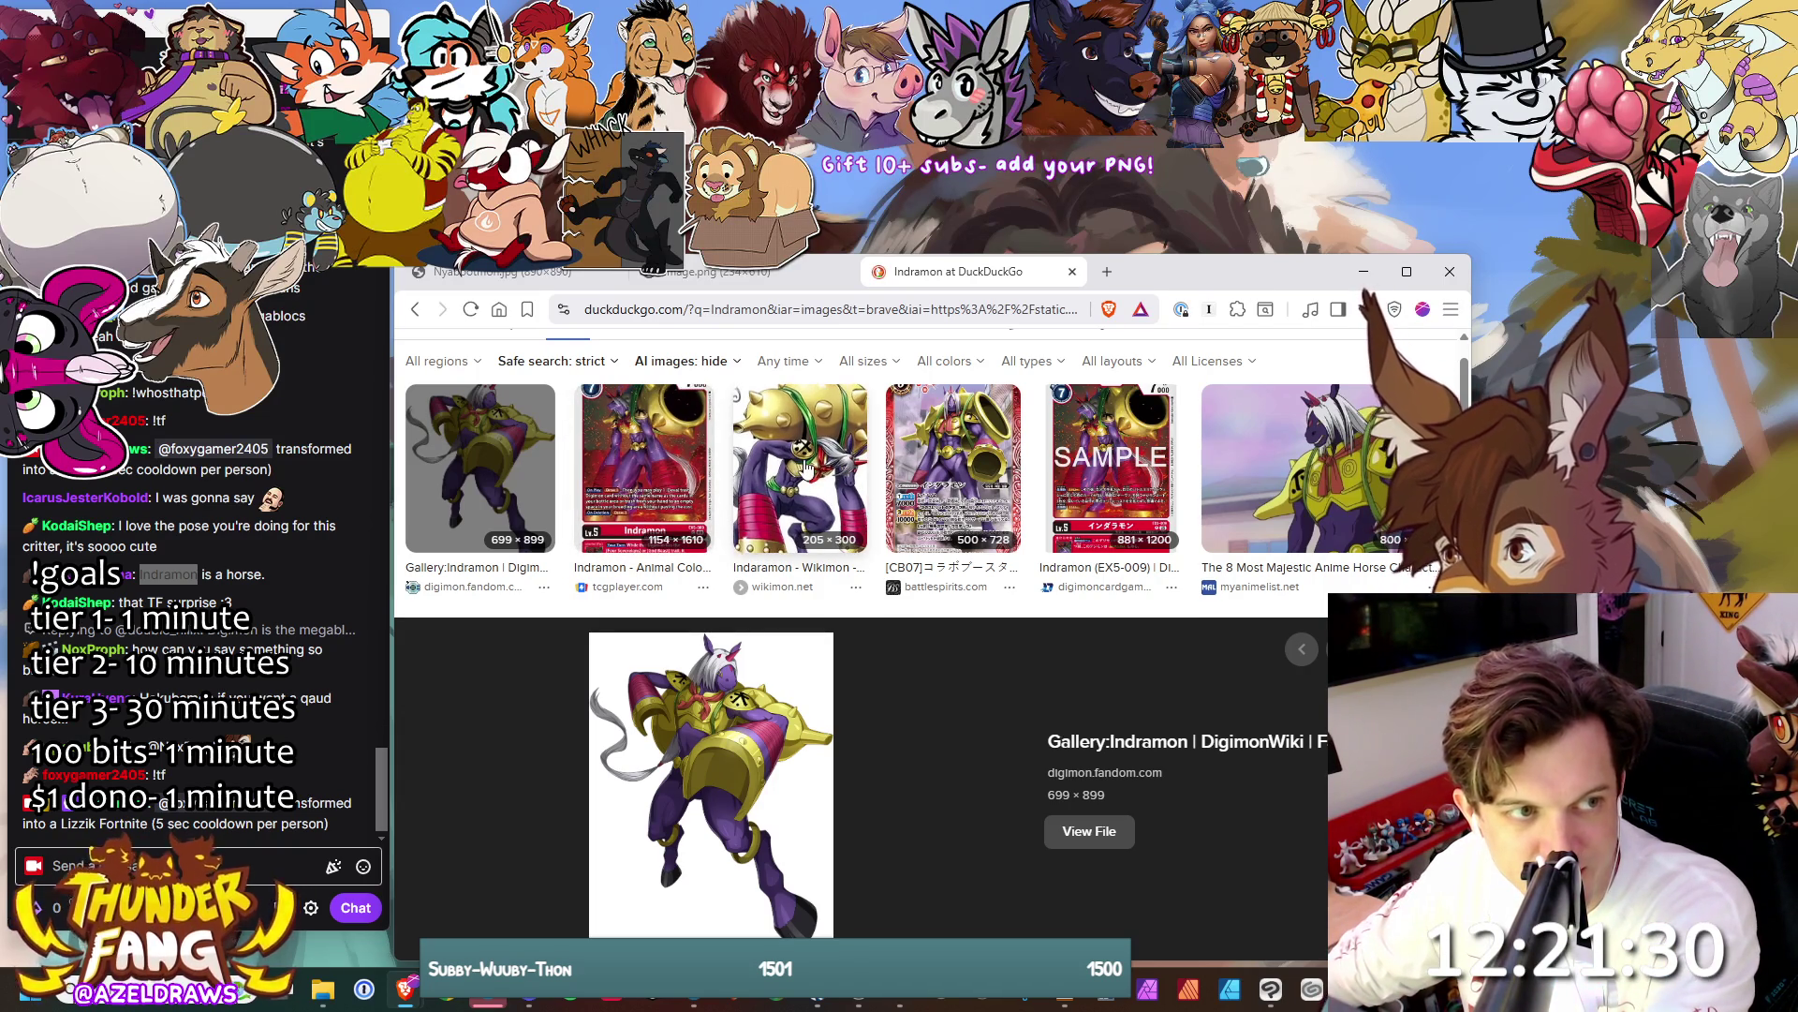
# - Preview the battlespirits card, Wikimon Indaramon and majestic anime horse images, scrolling the results
pyautogui.click(942, 459)
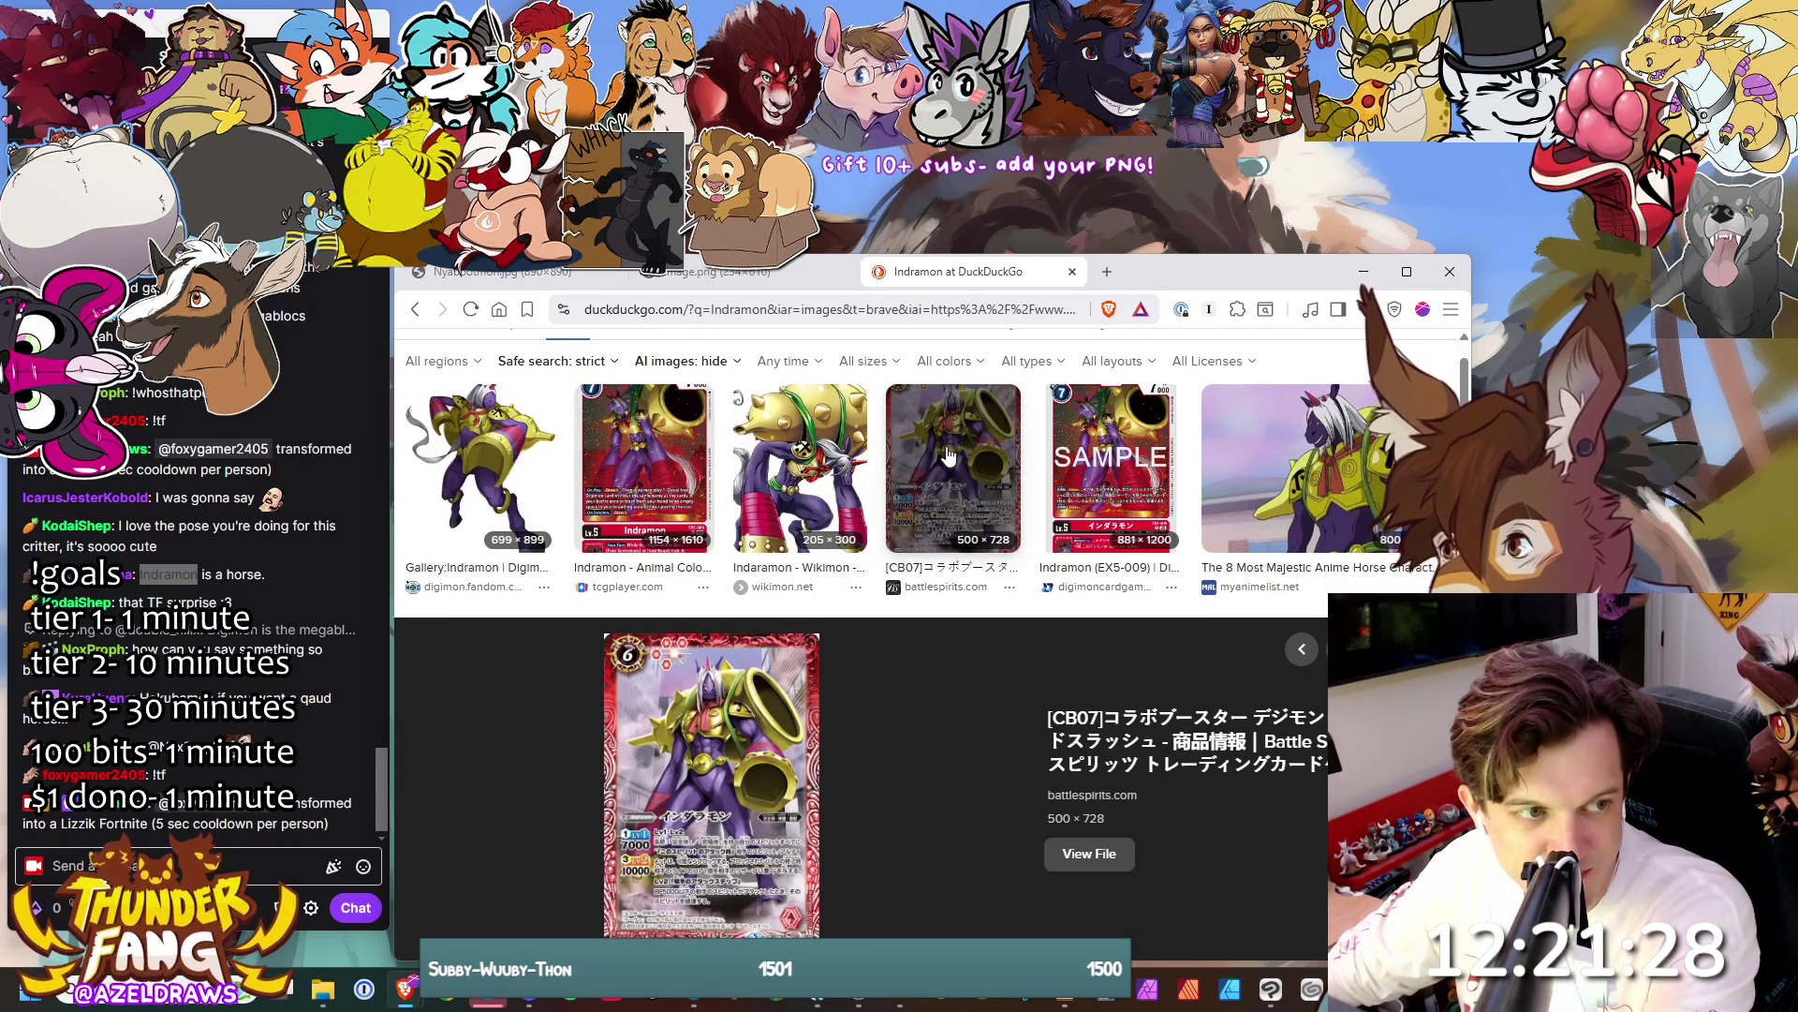
pyautogui.click(811, 469)
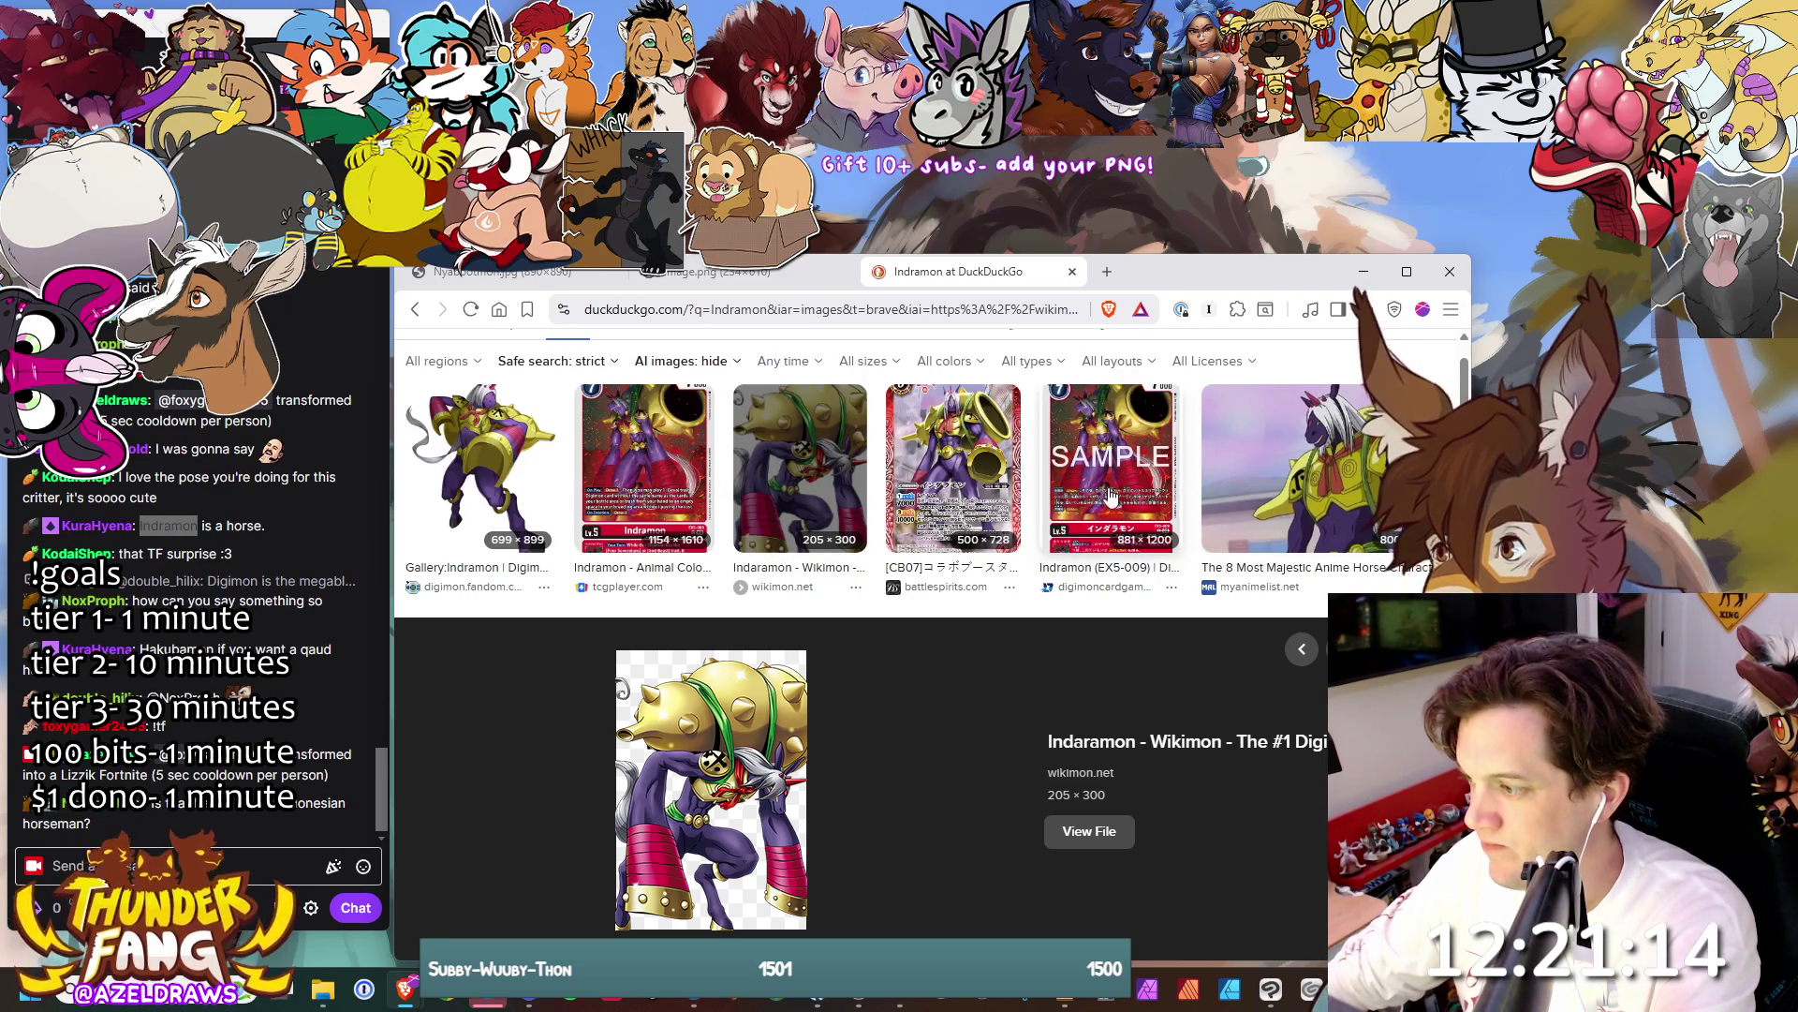
pyautogui.click(1297, 501)
pyautogui.scroll(-1, 1008, 667)
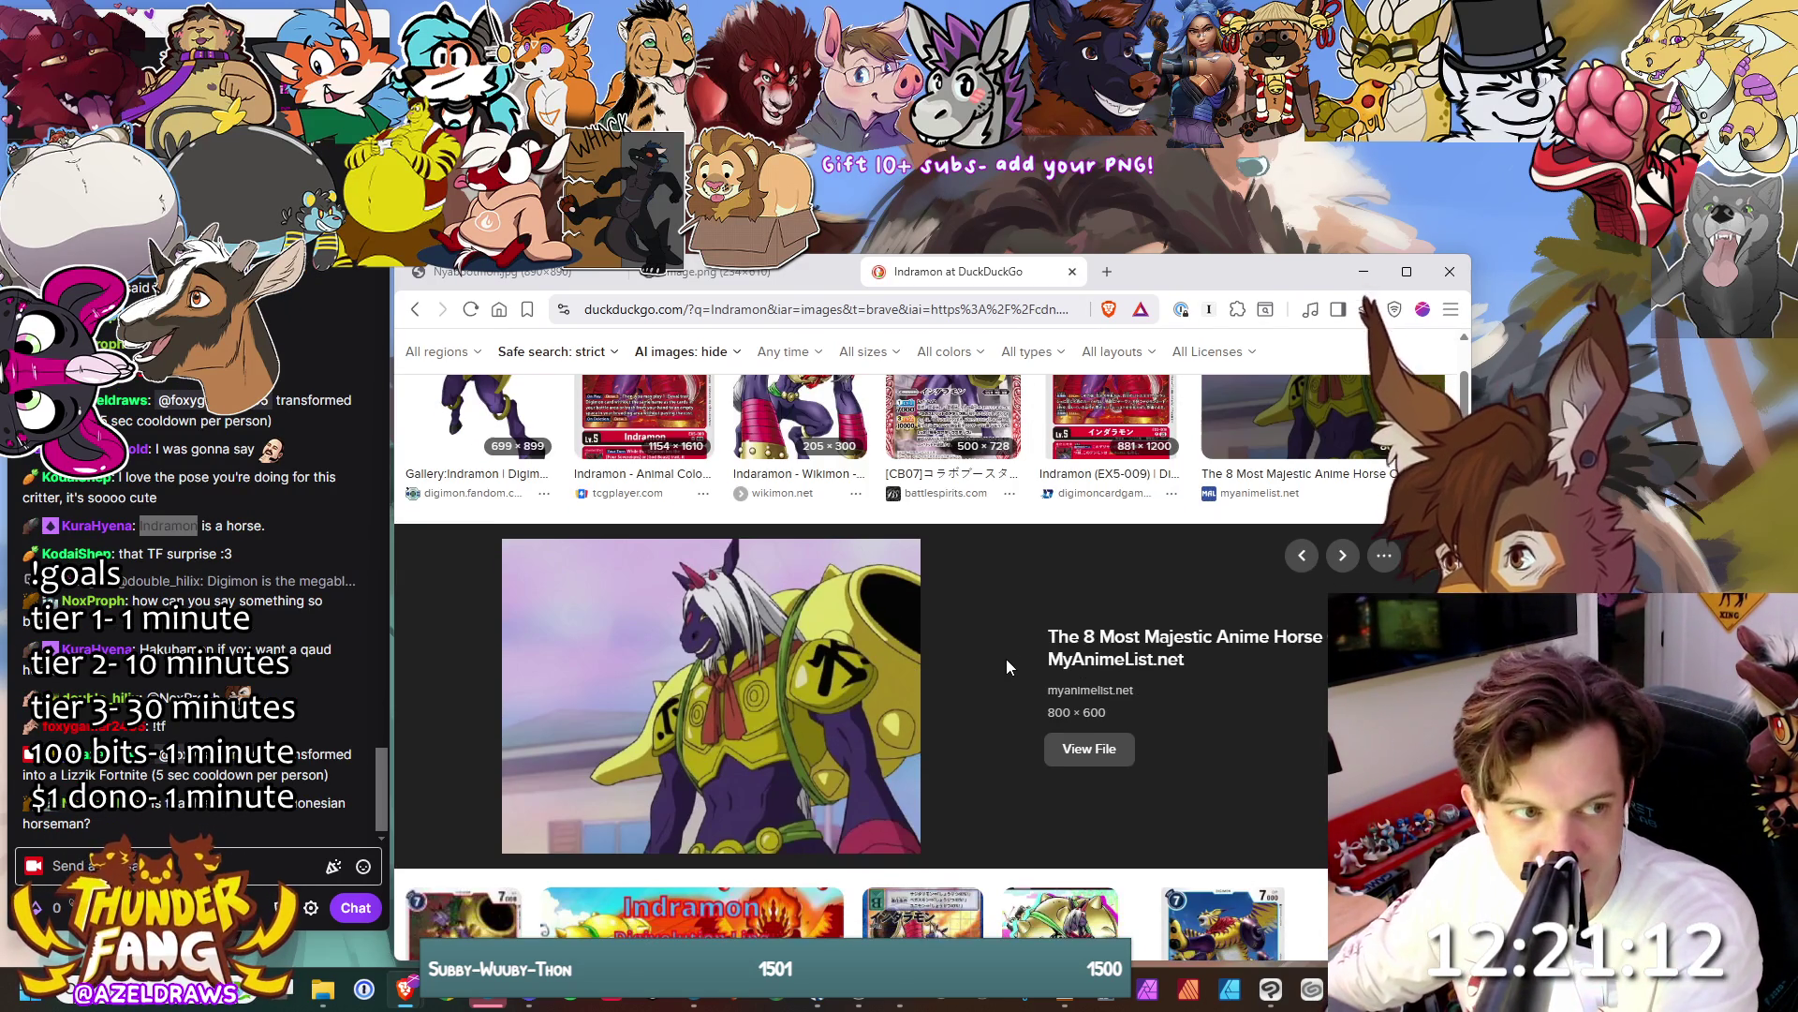
pyautogui.scroll(-3, 1006, 656)
pyautogui.scroll(-1, 1007, 656)
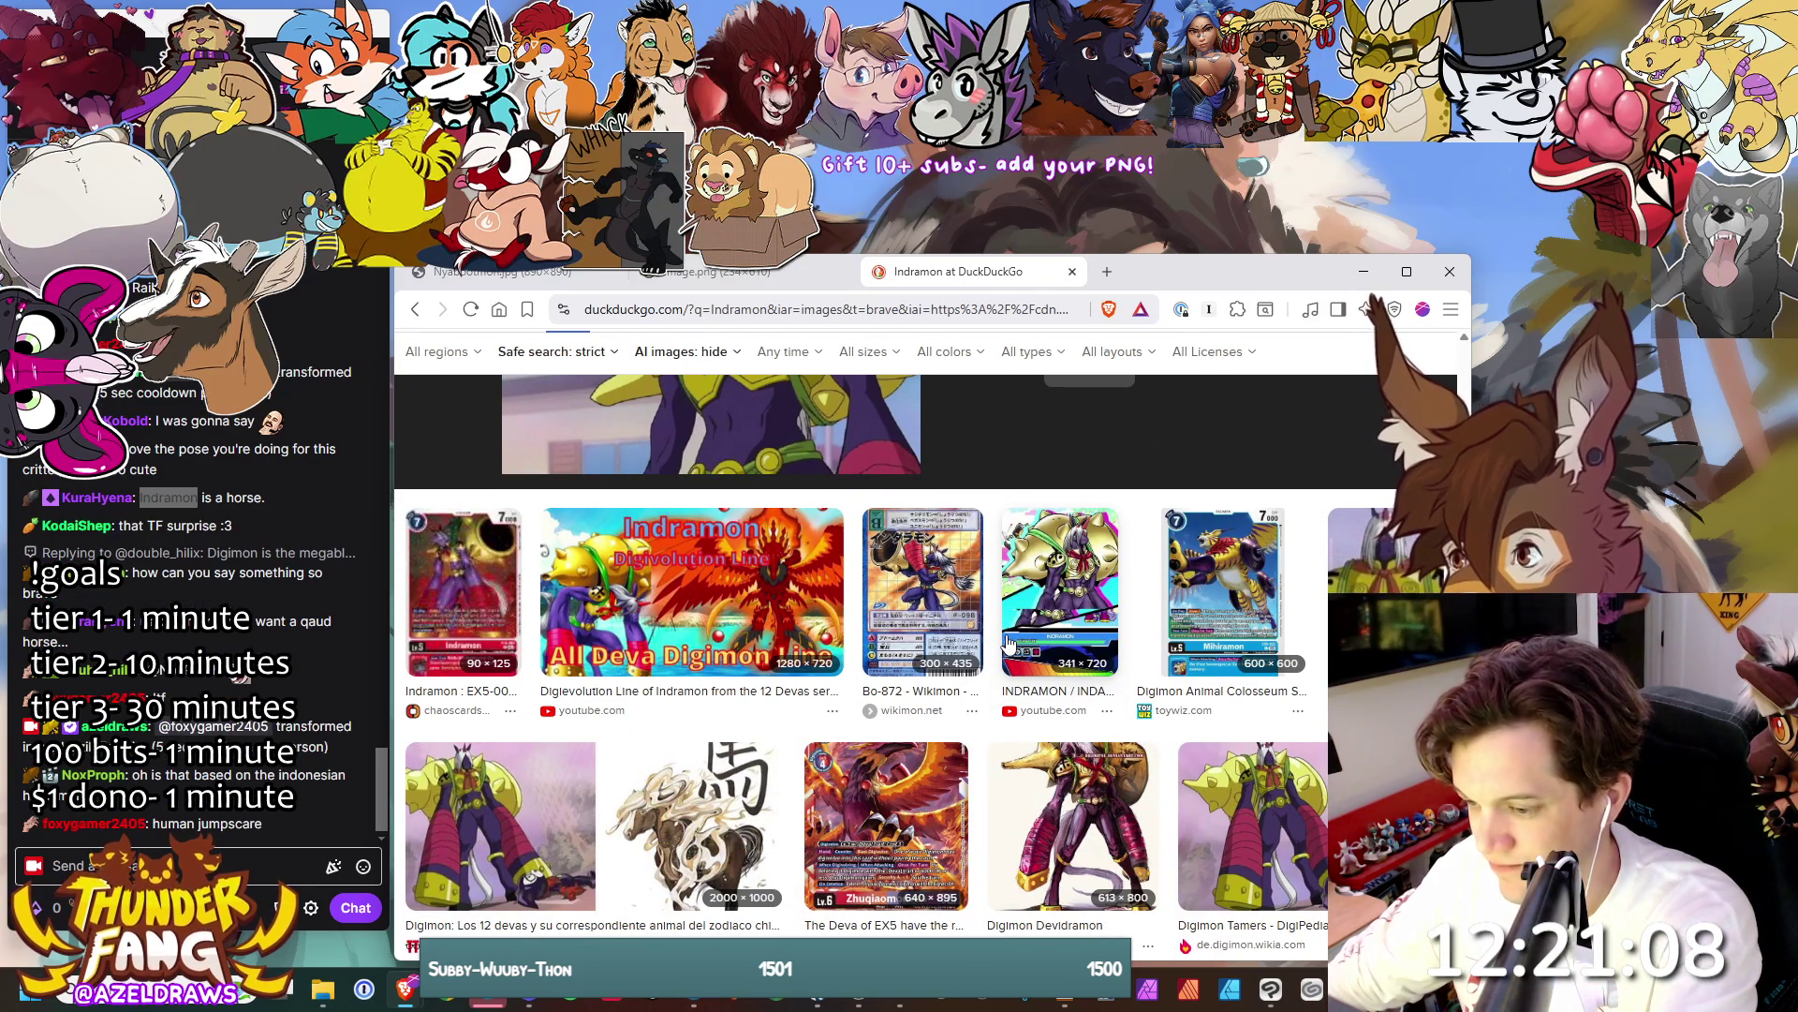
pyautogui.scroll(-2, 1008, 642)
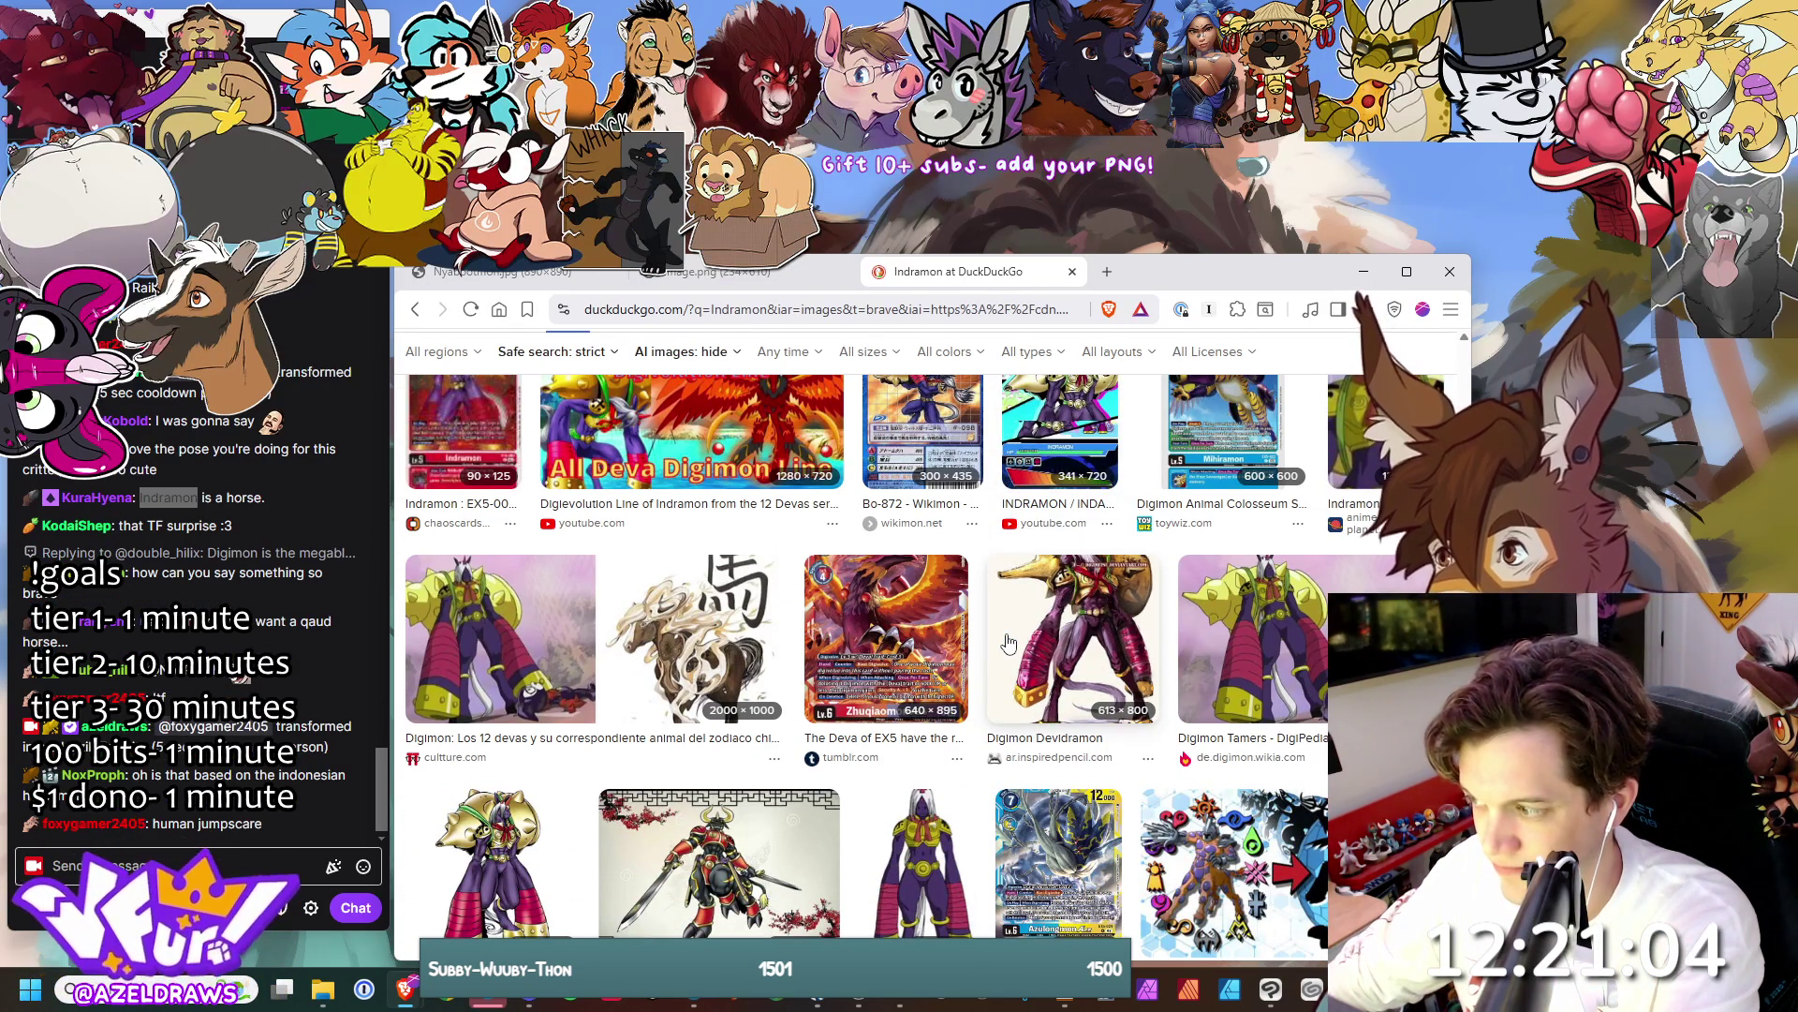
pyautogui.scroll(7, 1007, 643)
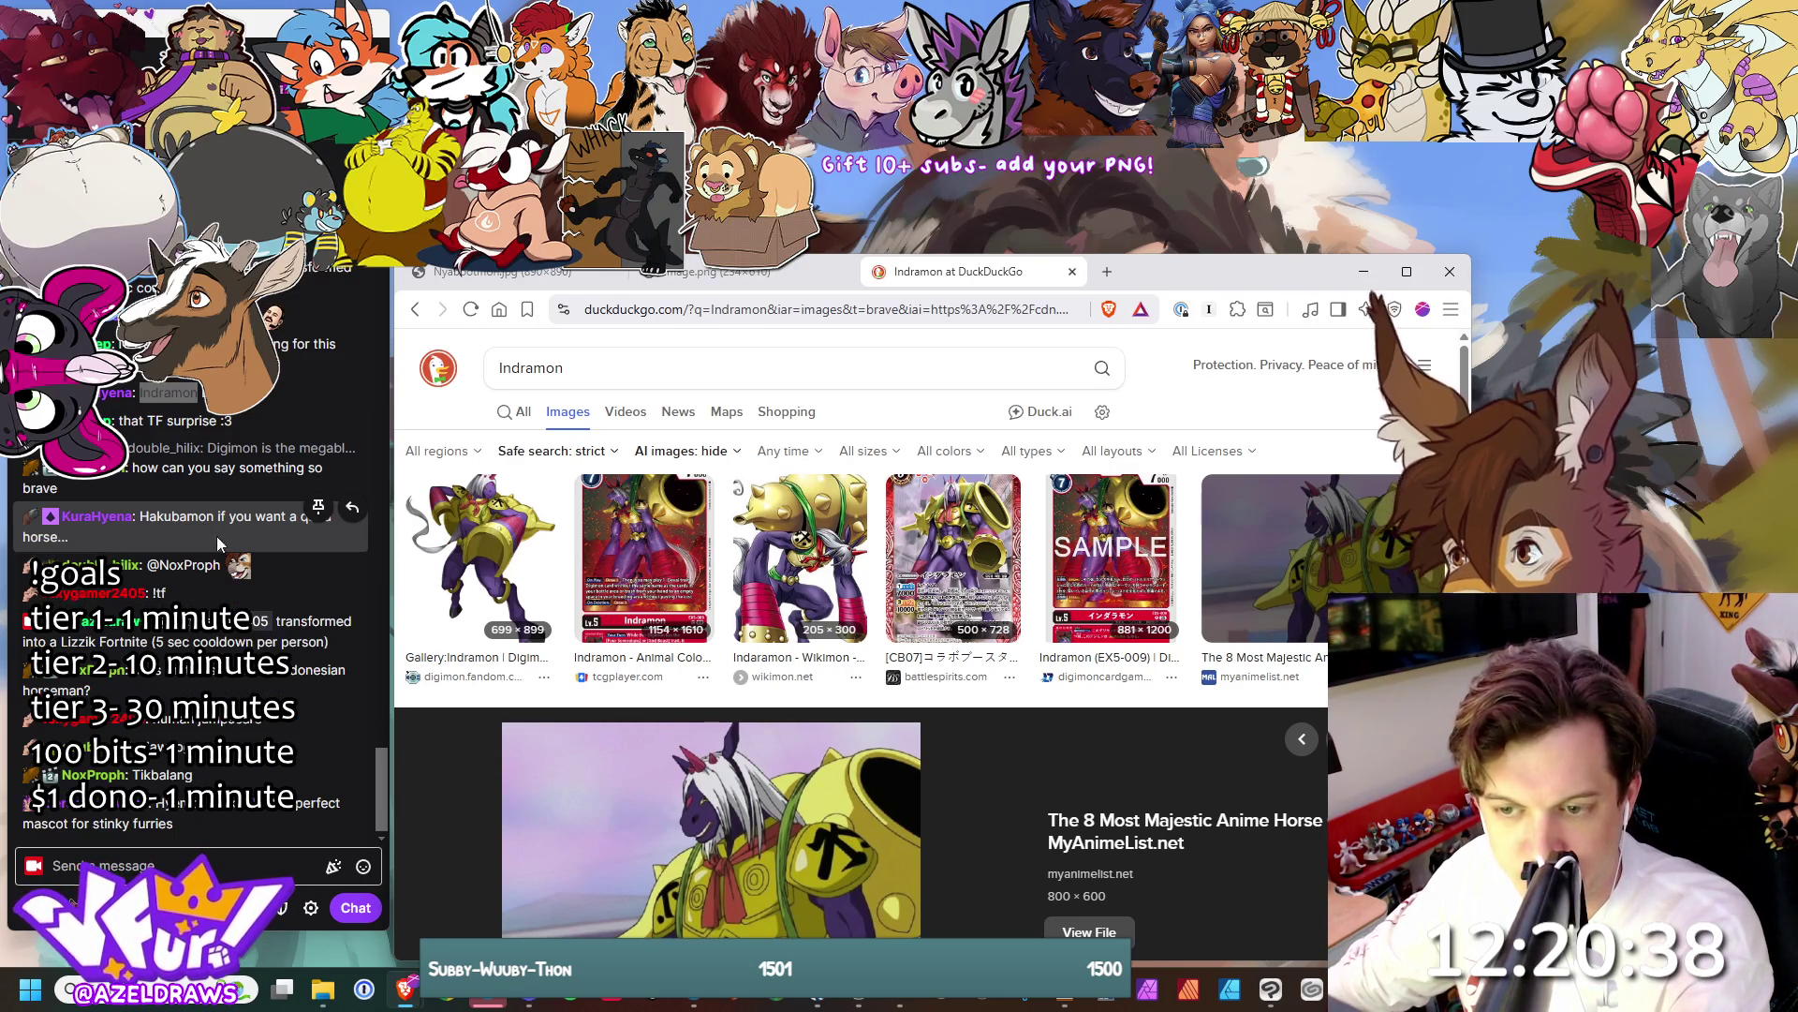
# - Copy the name Hakubamon from chat and select the current search term to replace it
pyautogui.moveTo(215, 514); pyautogui.dragTo(150, 484)
pyautogui.rightClick(150, 484)
pyautogui.click(183, 497)
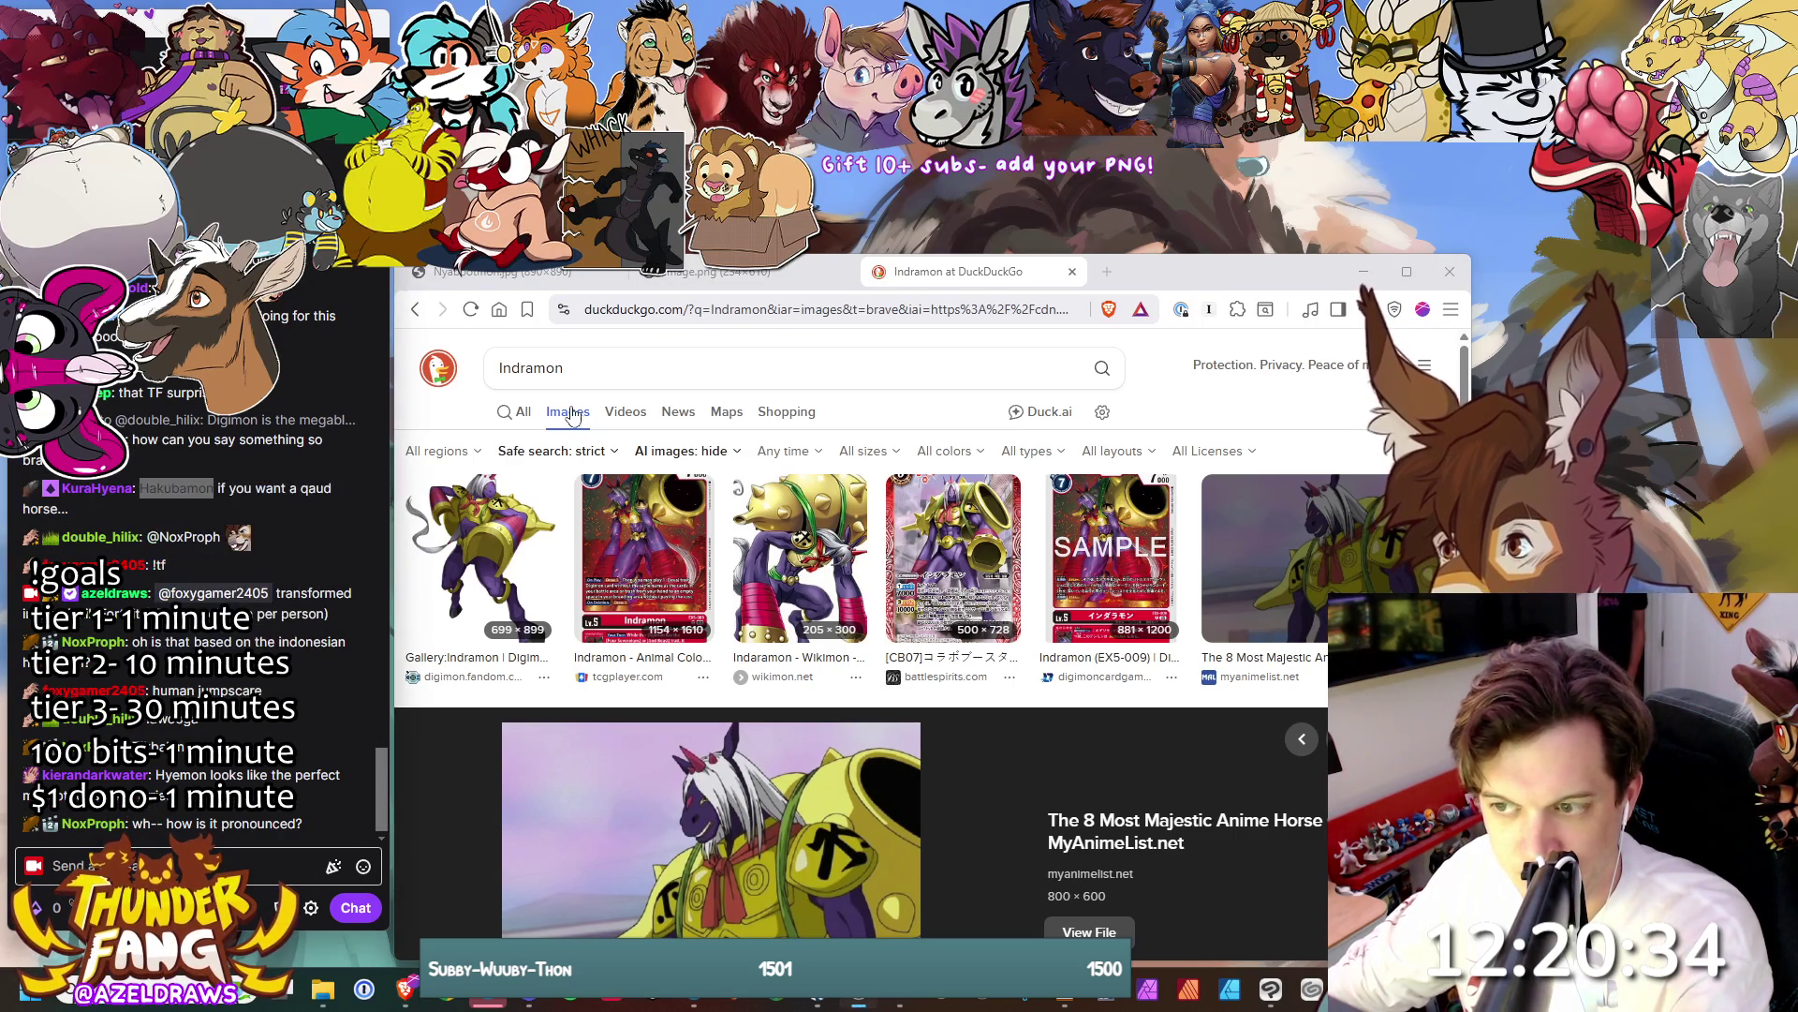
pyautogui.click(478, 356)
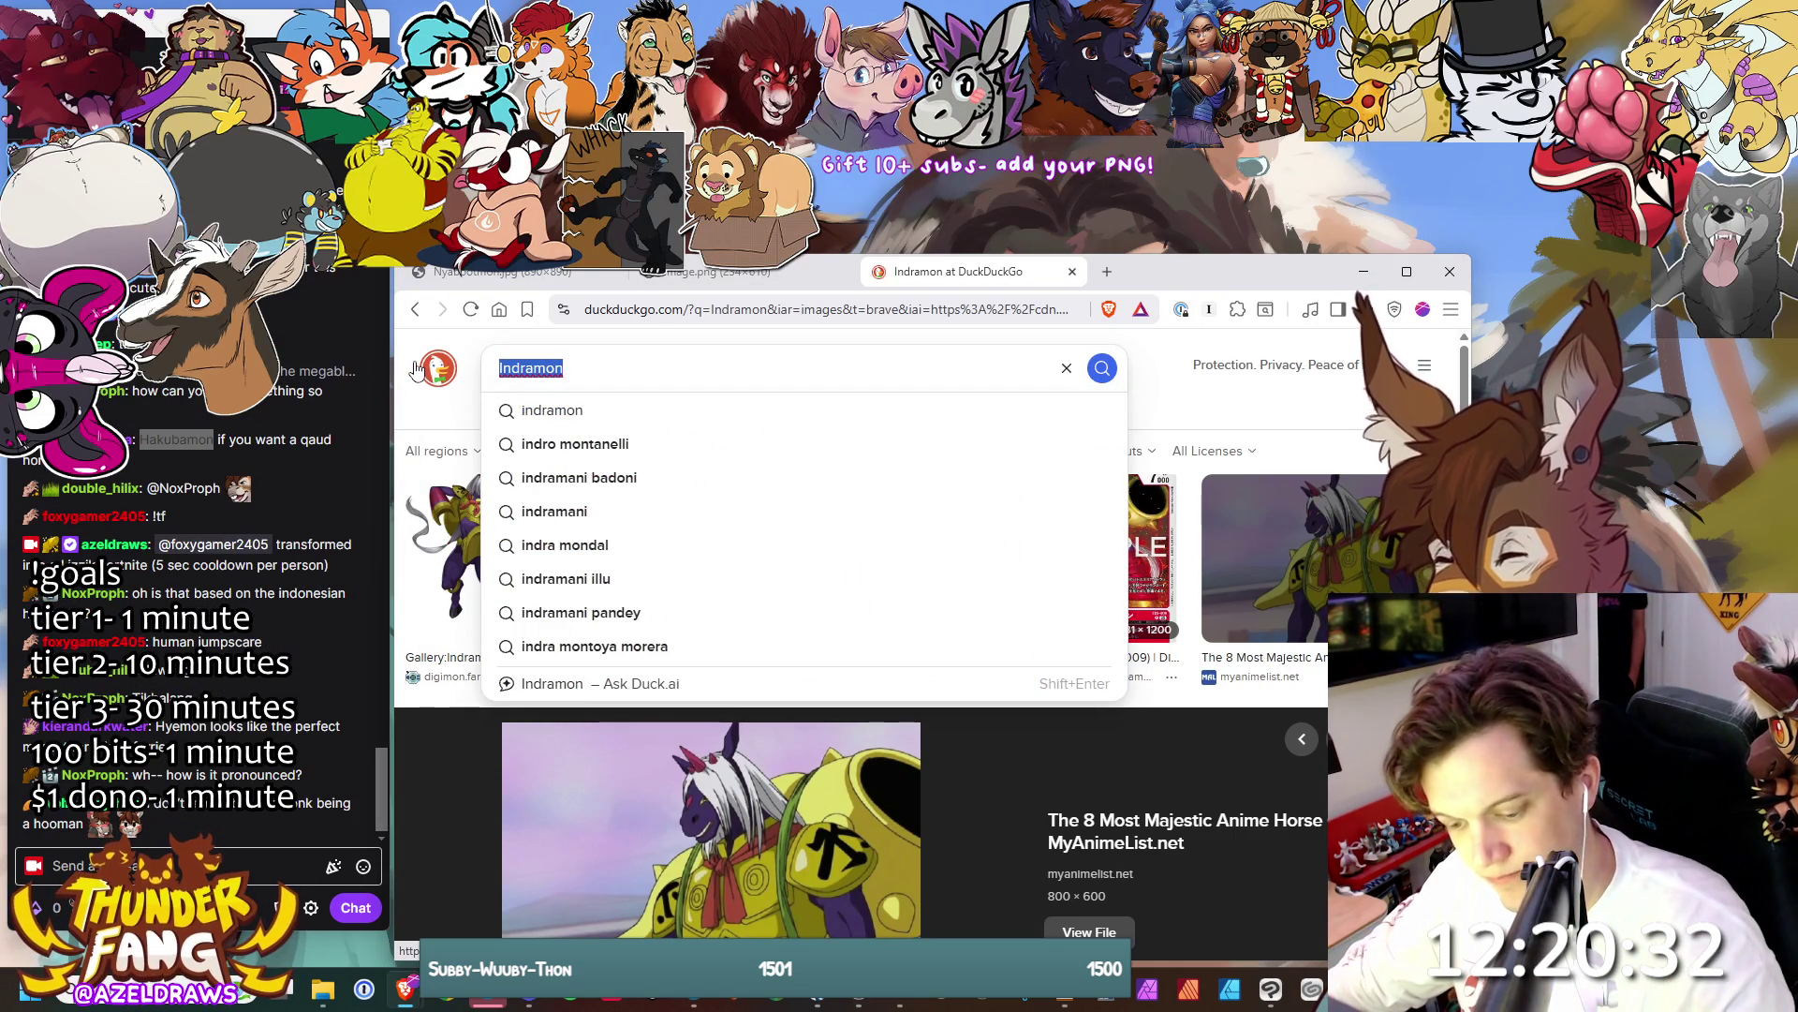
# - Search DuckDuckGo images for 'Hakubamon' and preview the 2048×2048 Instagram Pendulum Digimon sprite sheet
pyautogui.hotkey('ctrl', 'v')
pyautogui.click(1101, 367)
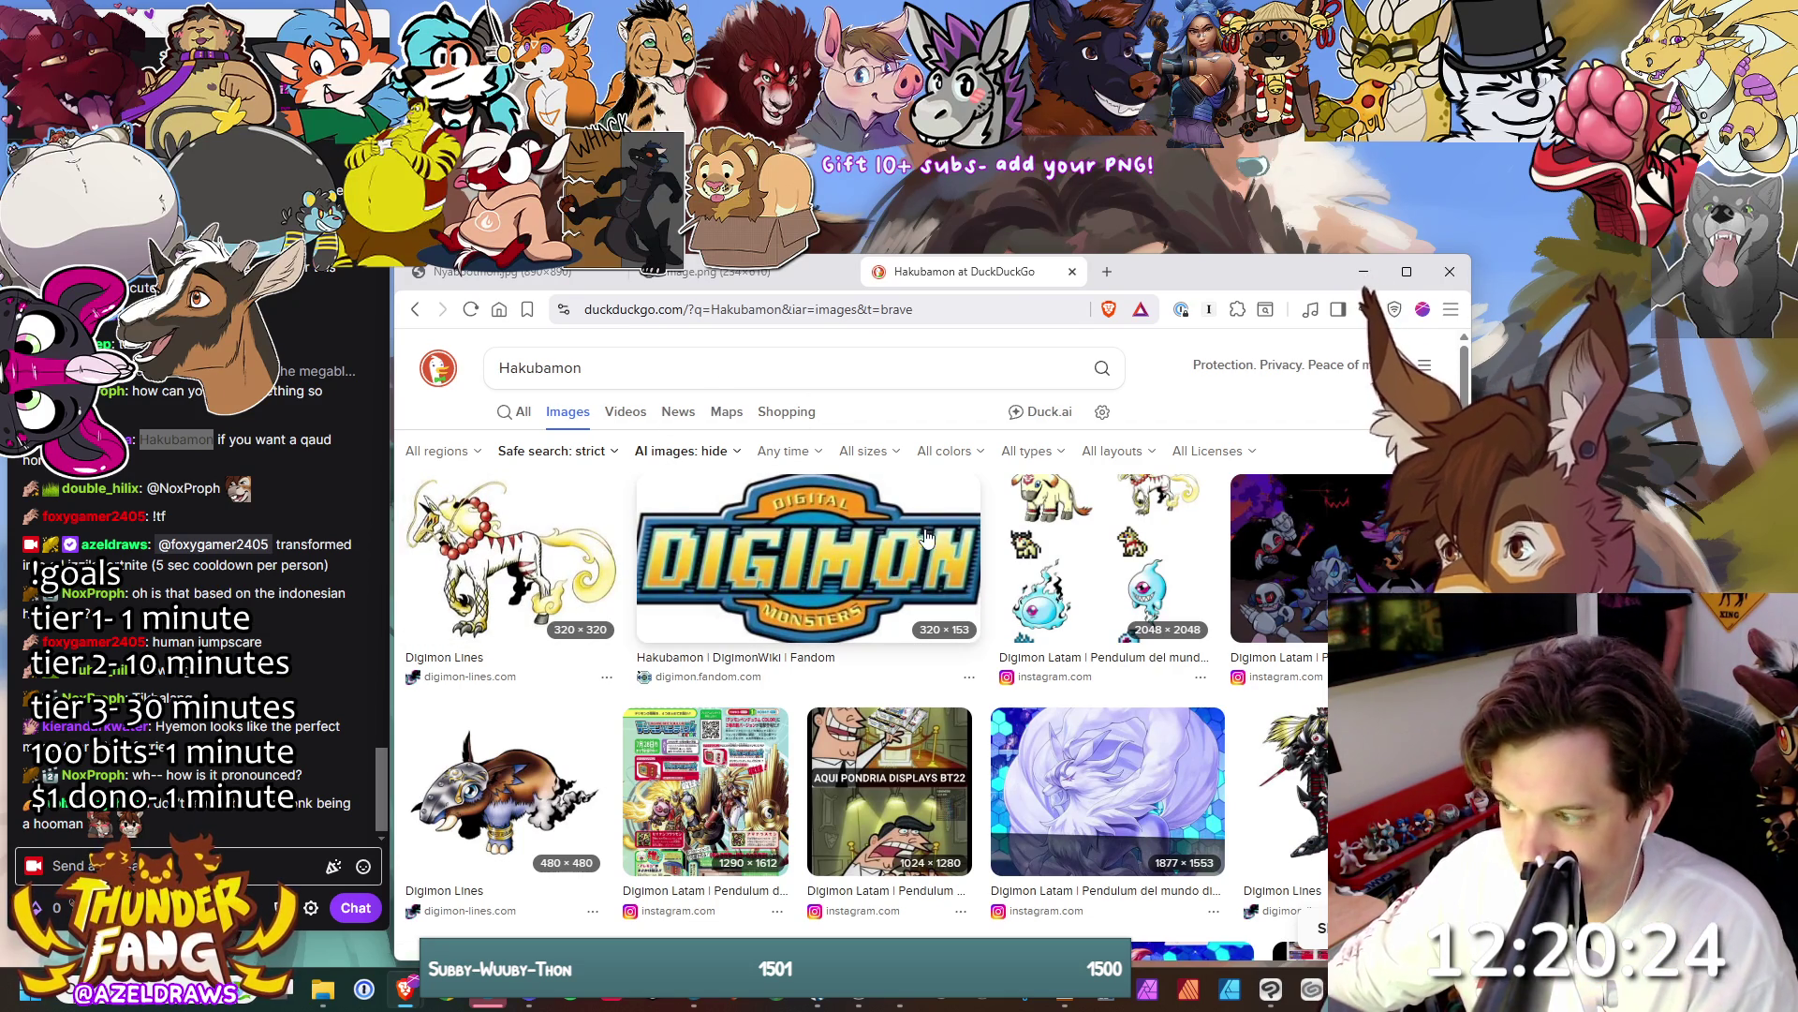
pyautogui.click(1077, 553)
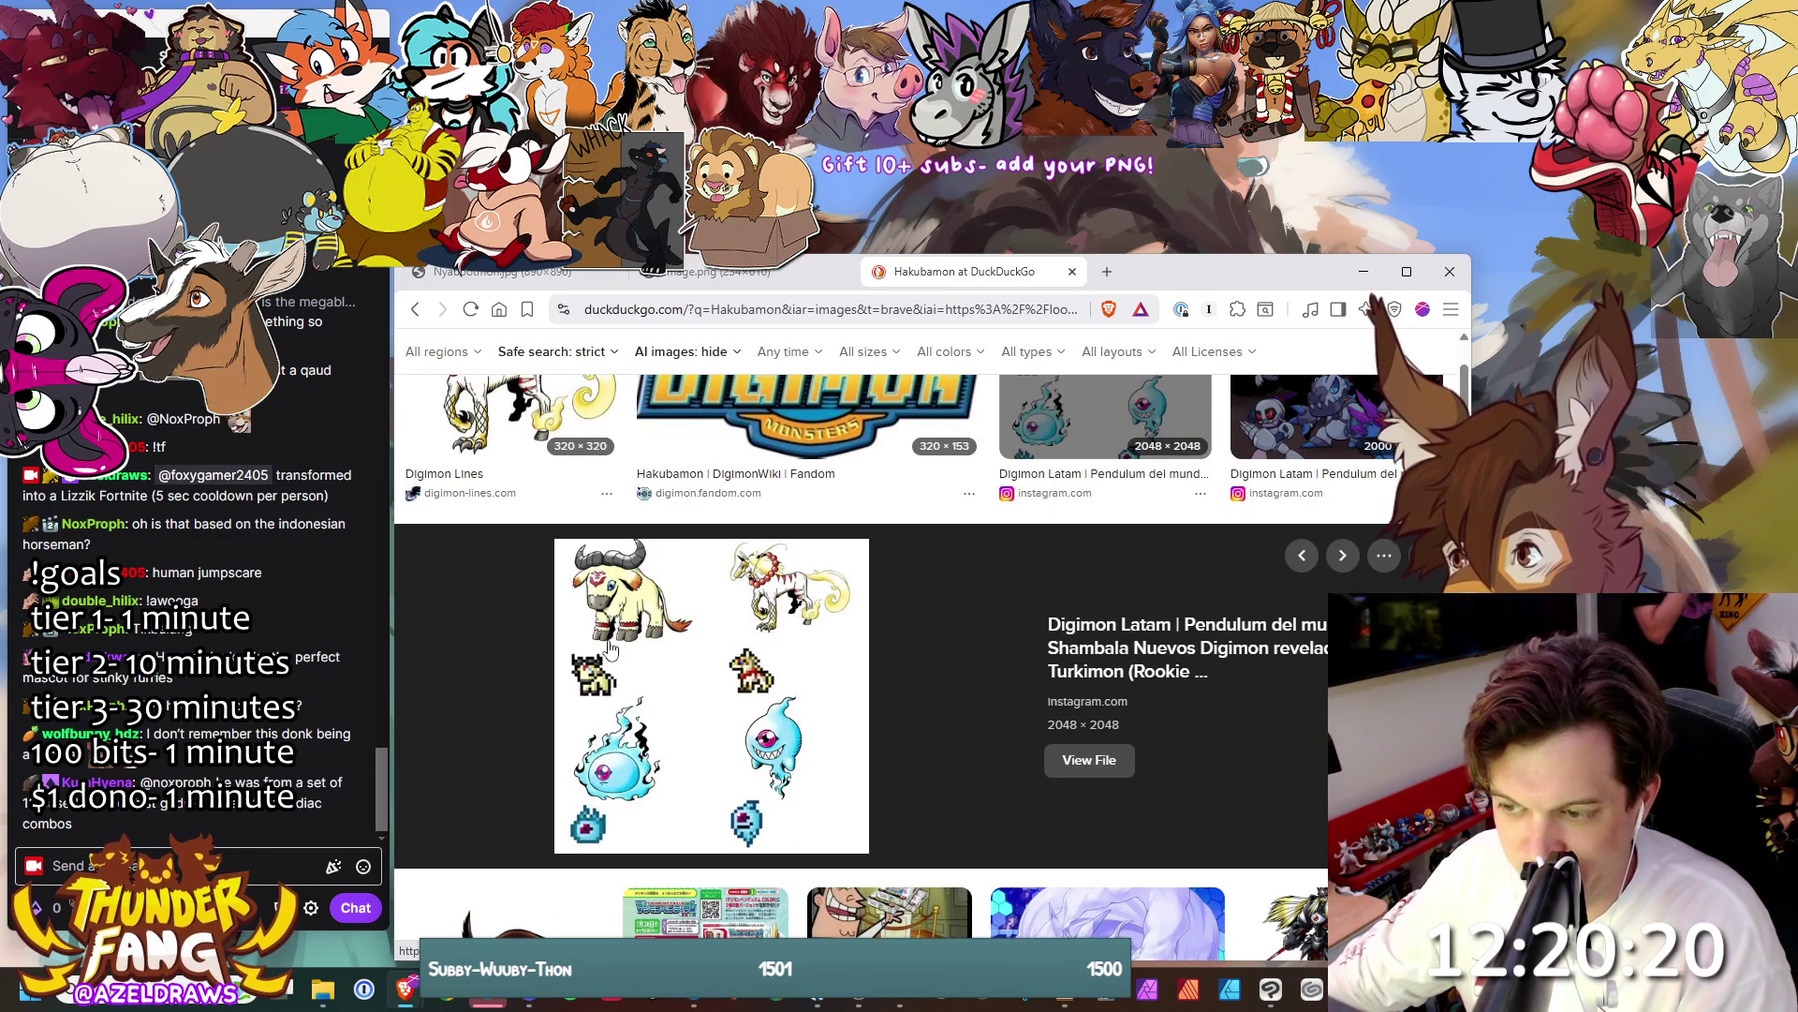
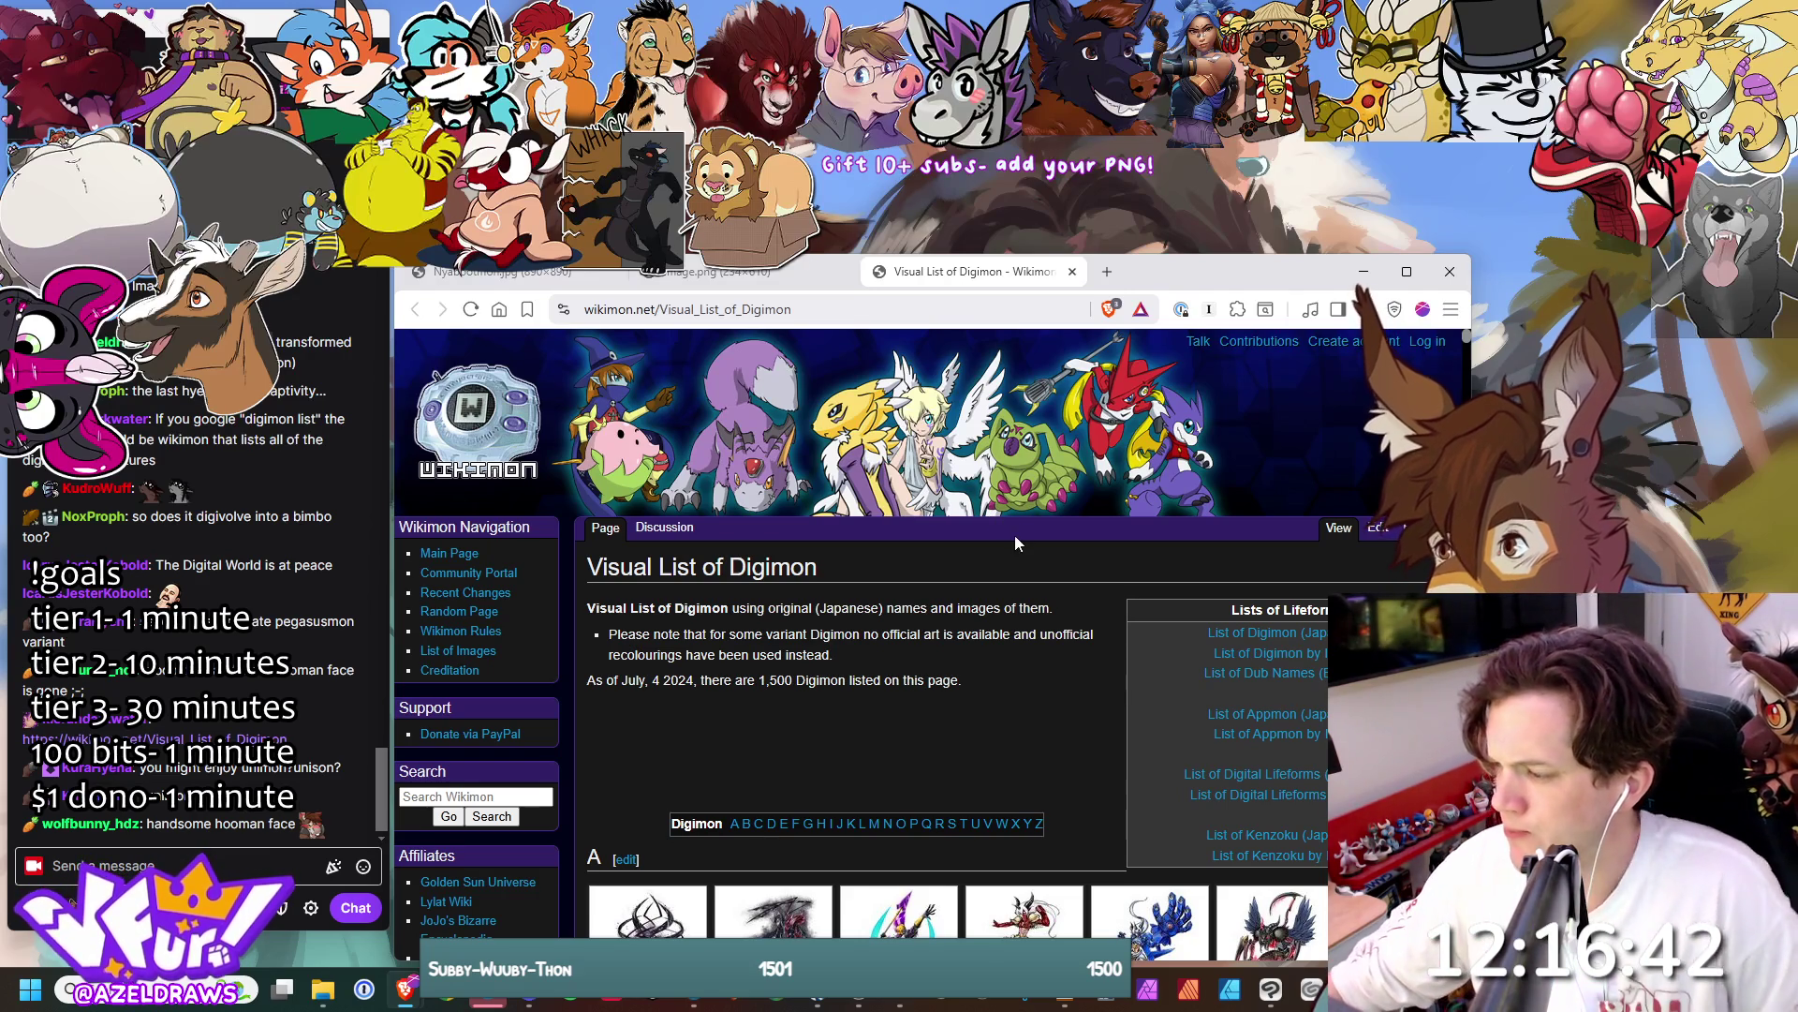
# - Scroll to the A-section image grid starting with Abbadomon and nudge the window up-left
pyautogui.scroll(-2, 1020, 536)
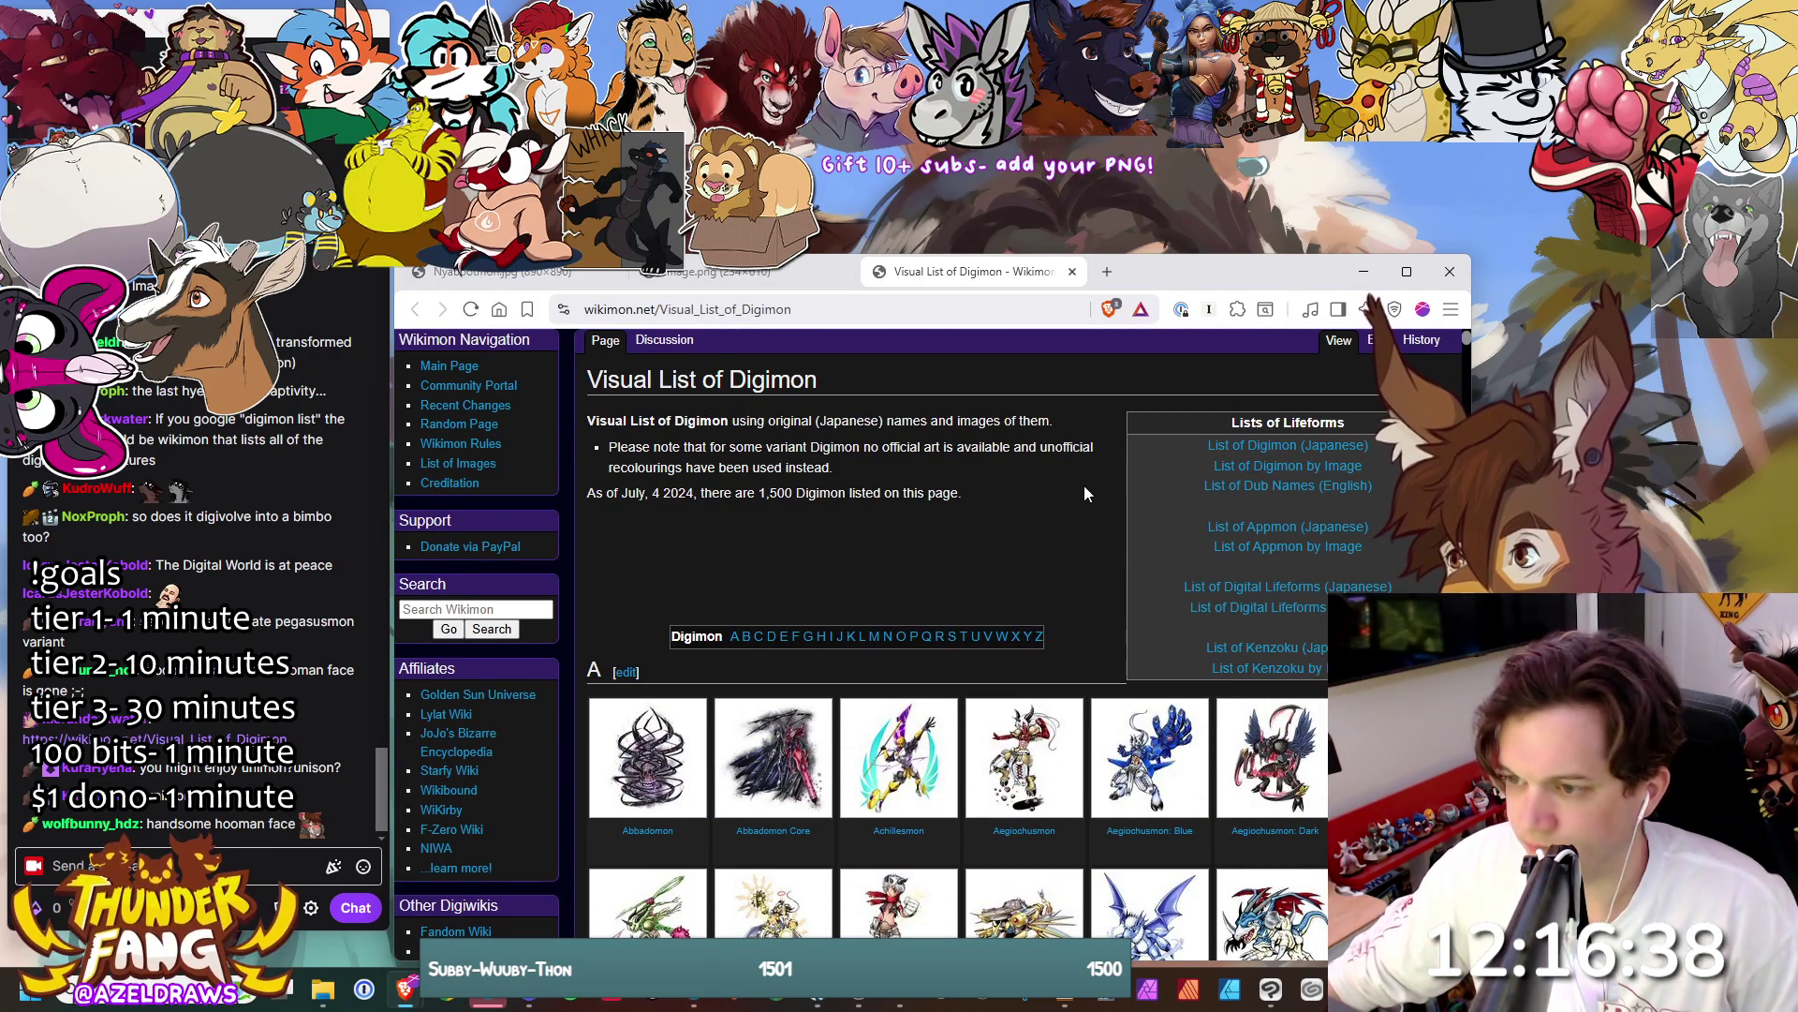
pyautogui.scroll(-2, 1077, 484)
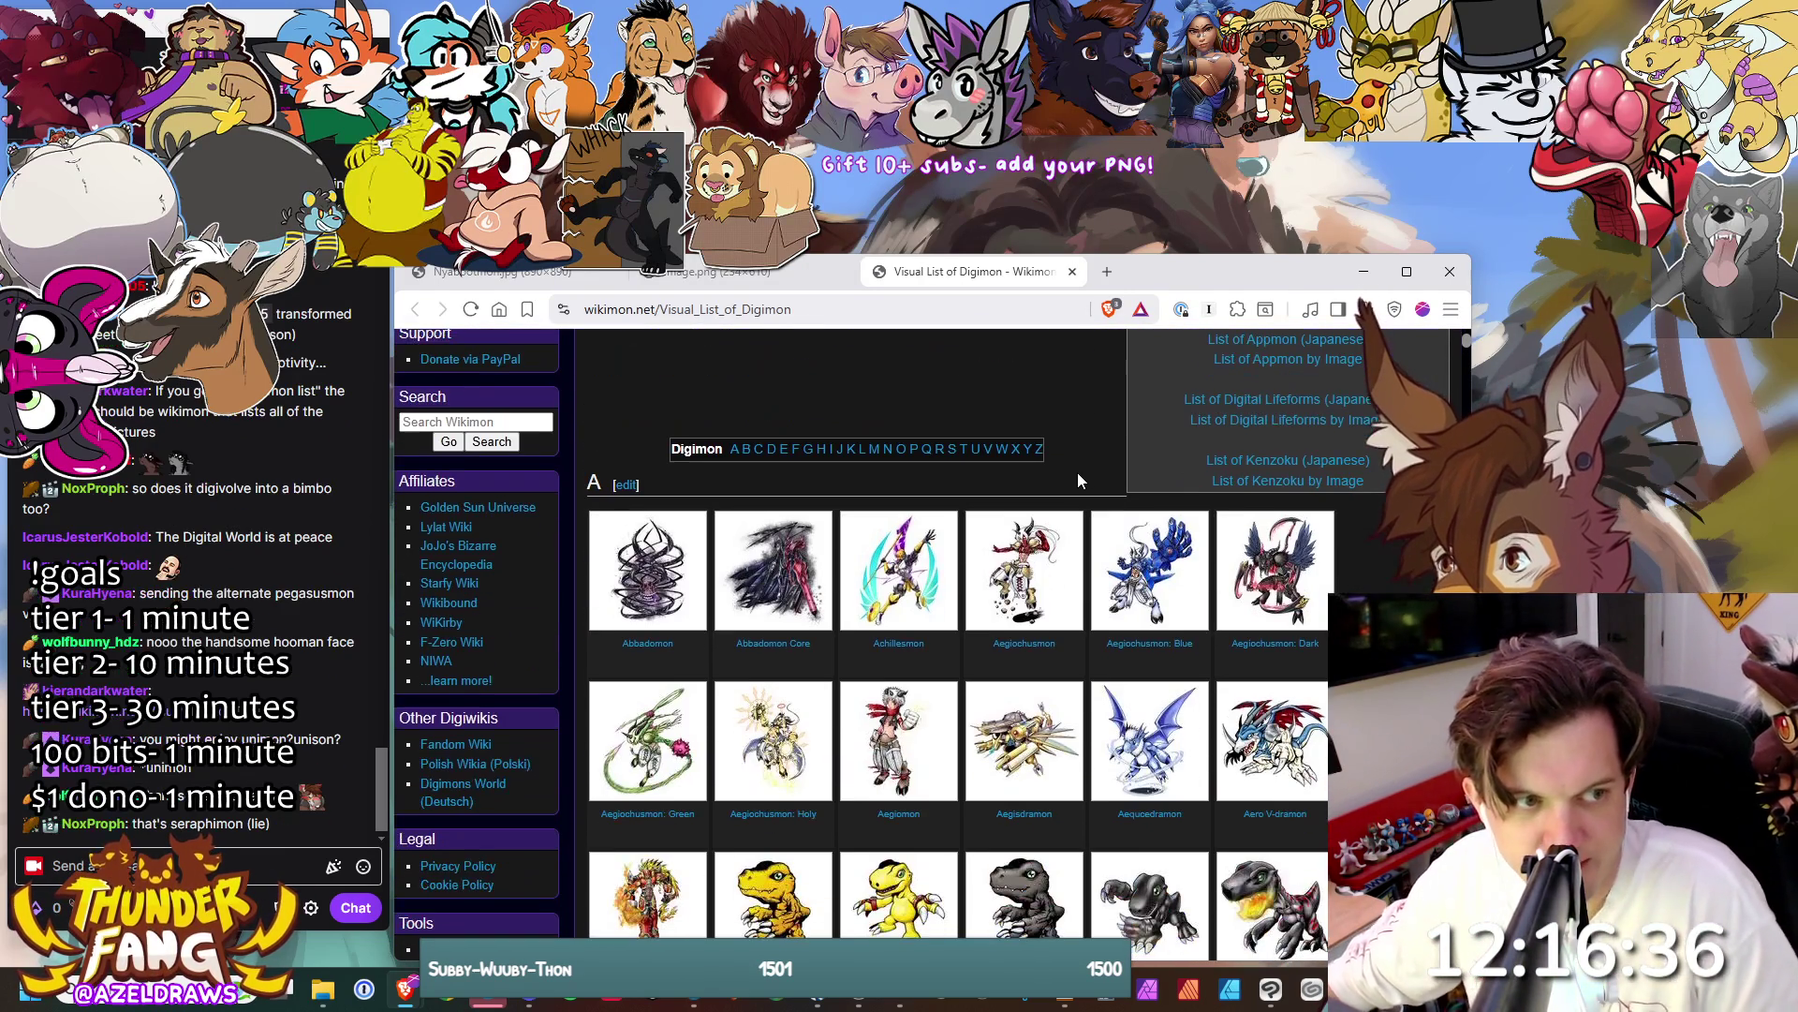
pyautogui.moveTo(1190, 267); pyautogui.dragTo(1162, 266)
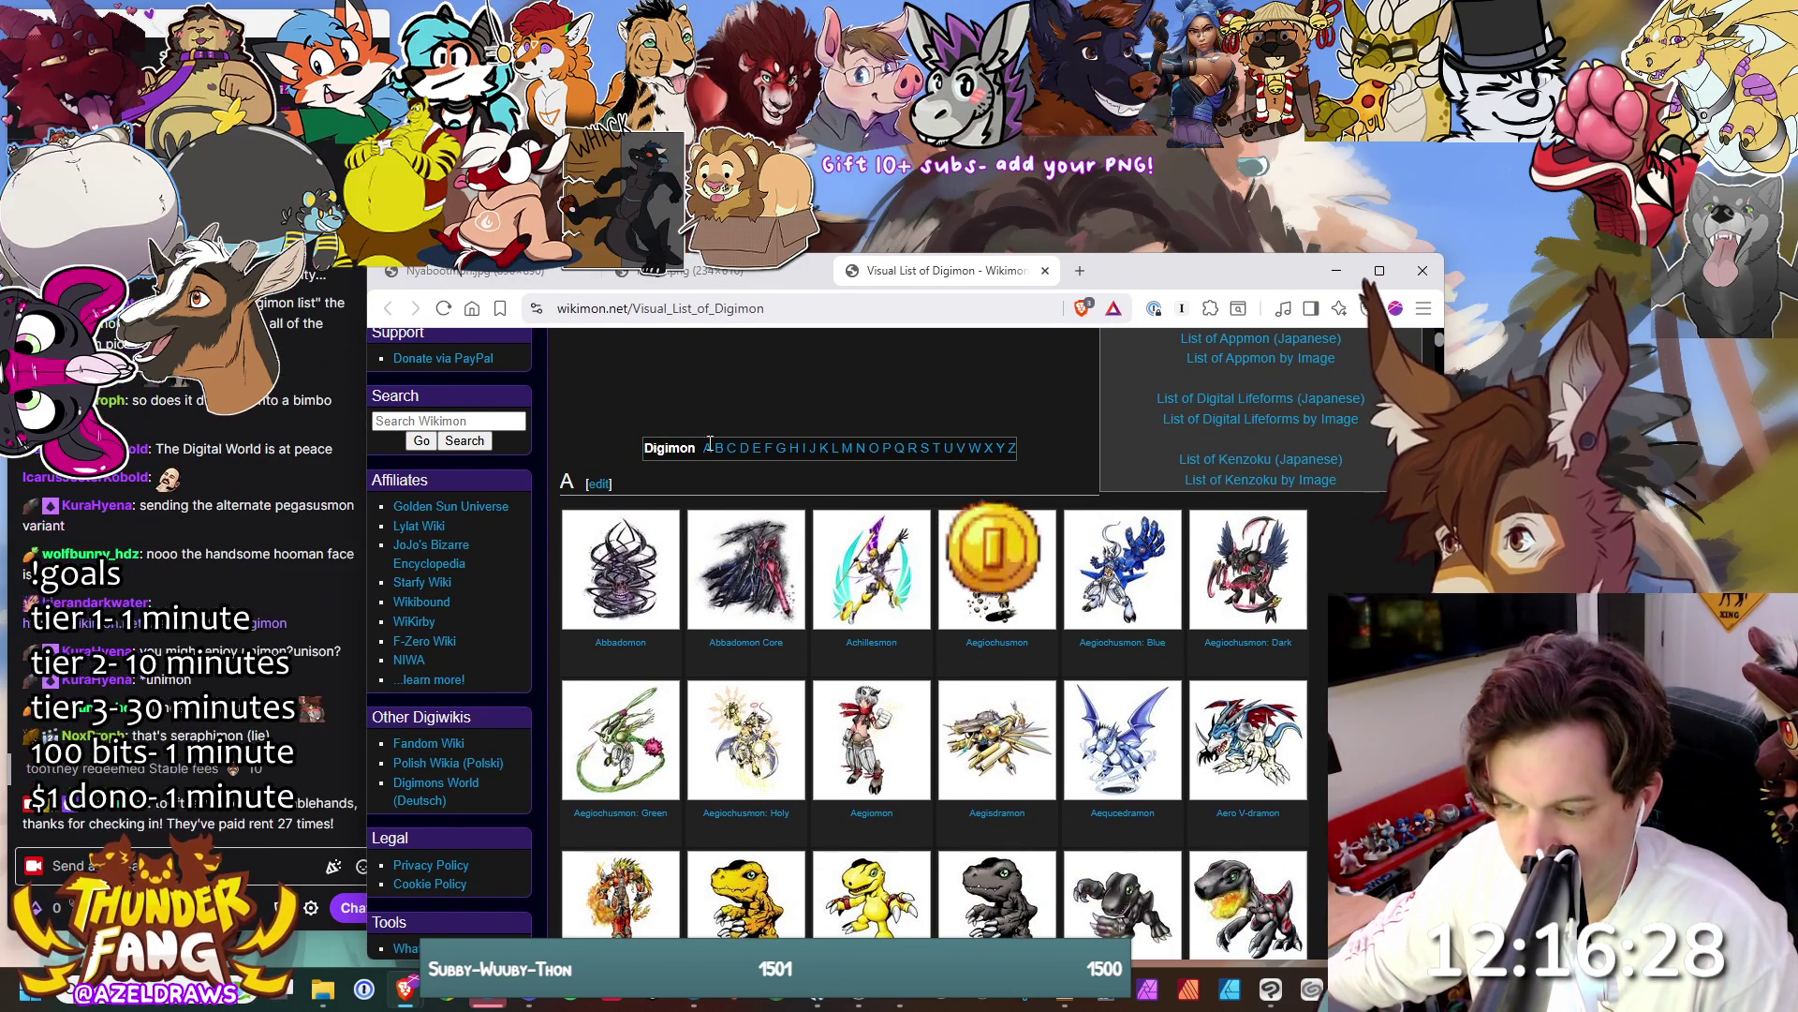
# - Open Aegiochusmon: Green, Aegiomon, Aegiochusmon: Holy, Aegiochusmon, Blue and Dark in background tabs
pyautogui.middleClick(623, 739)
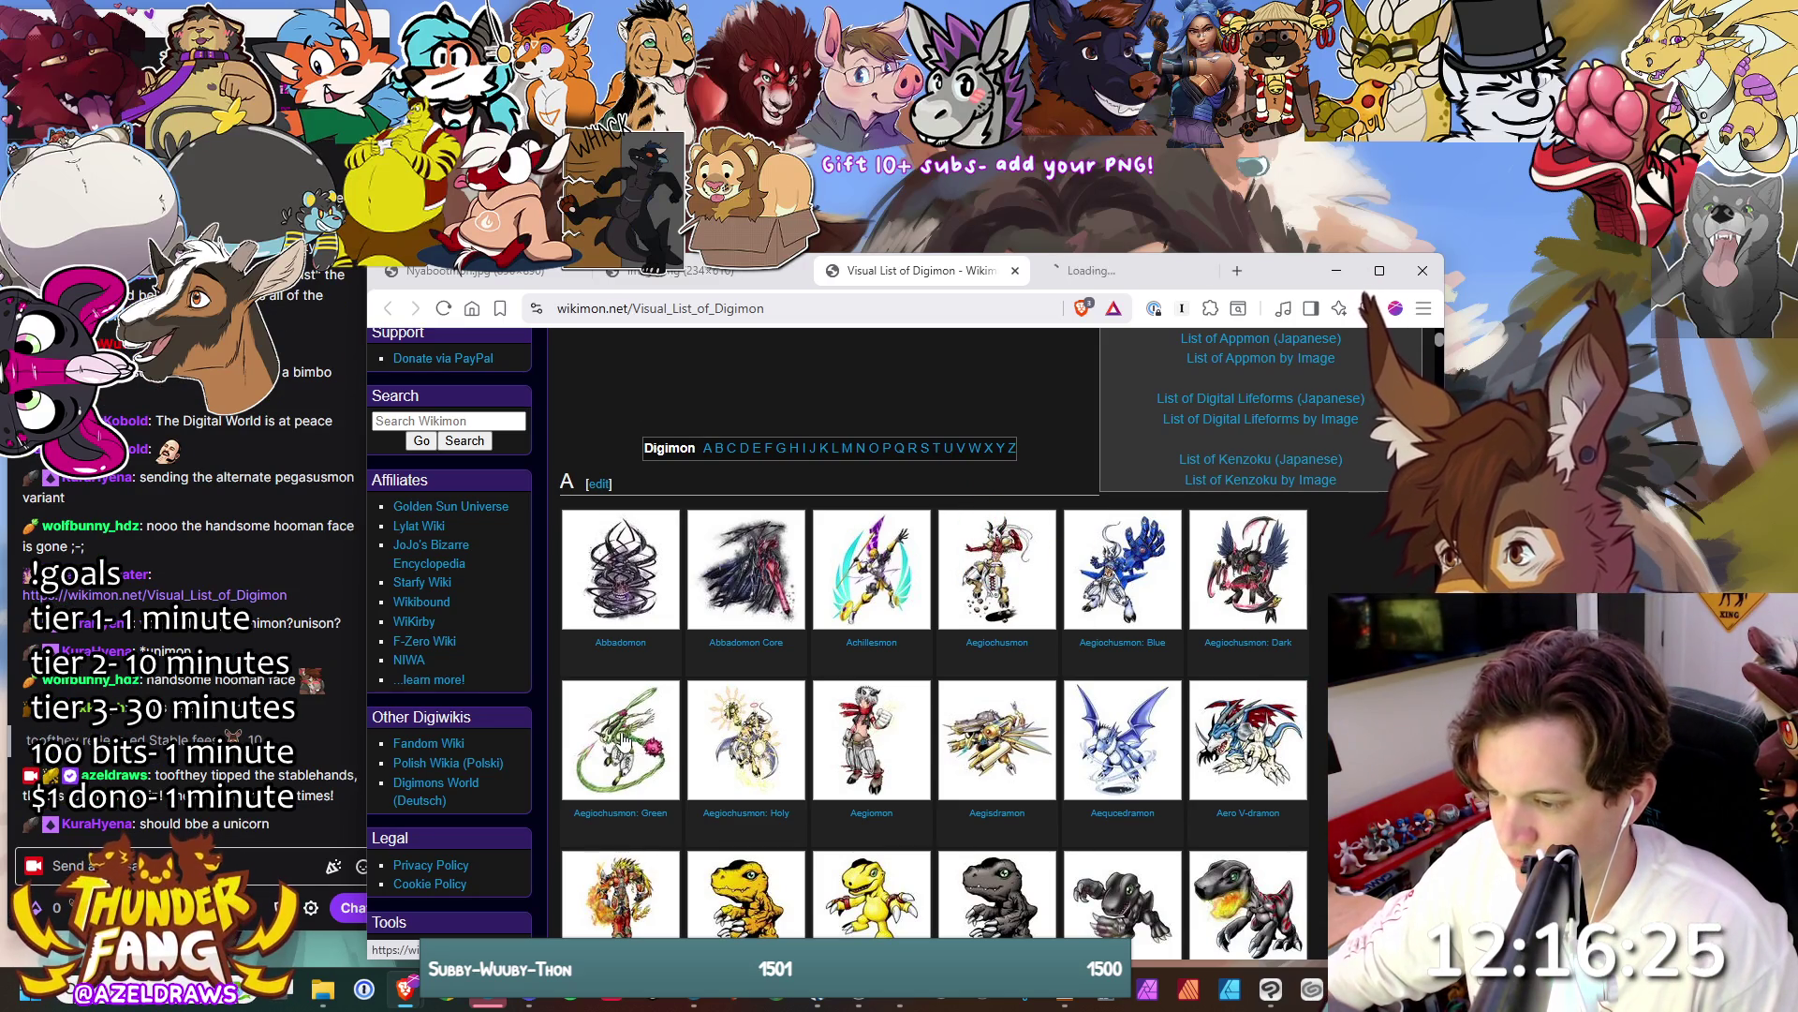
pyautogui.middleClick(876, 740)
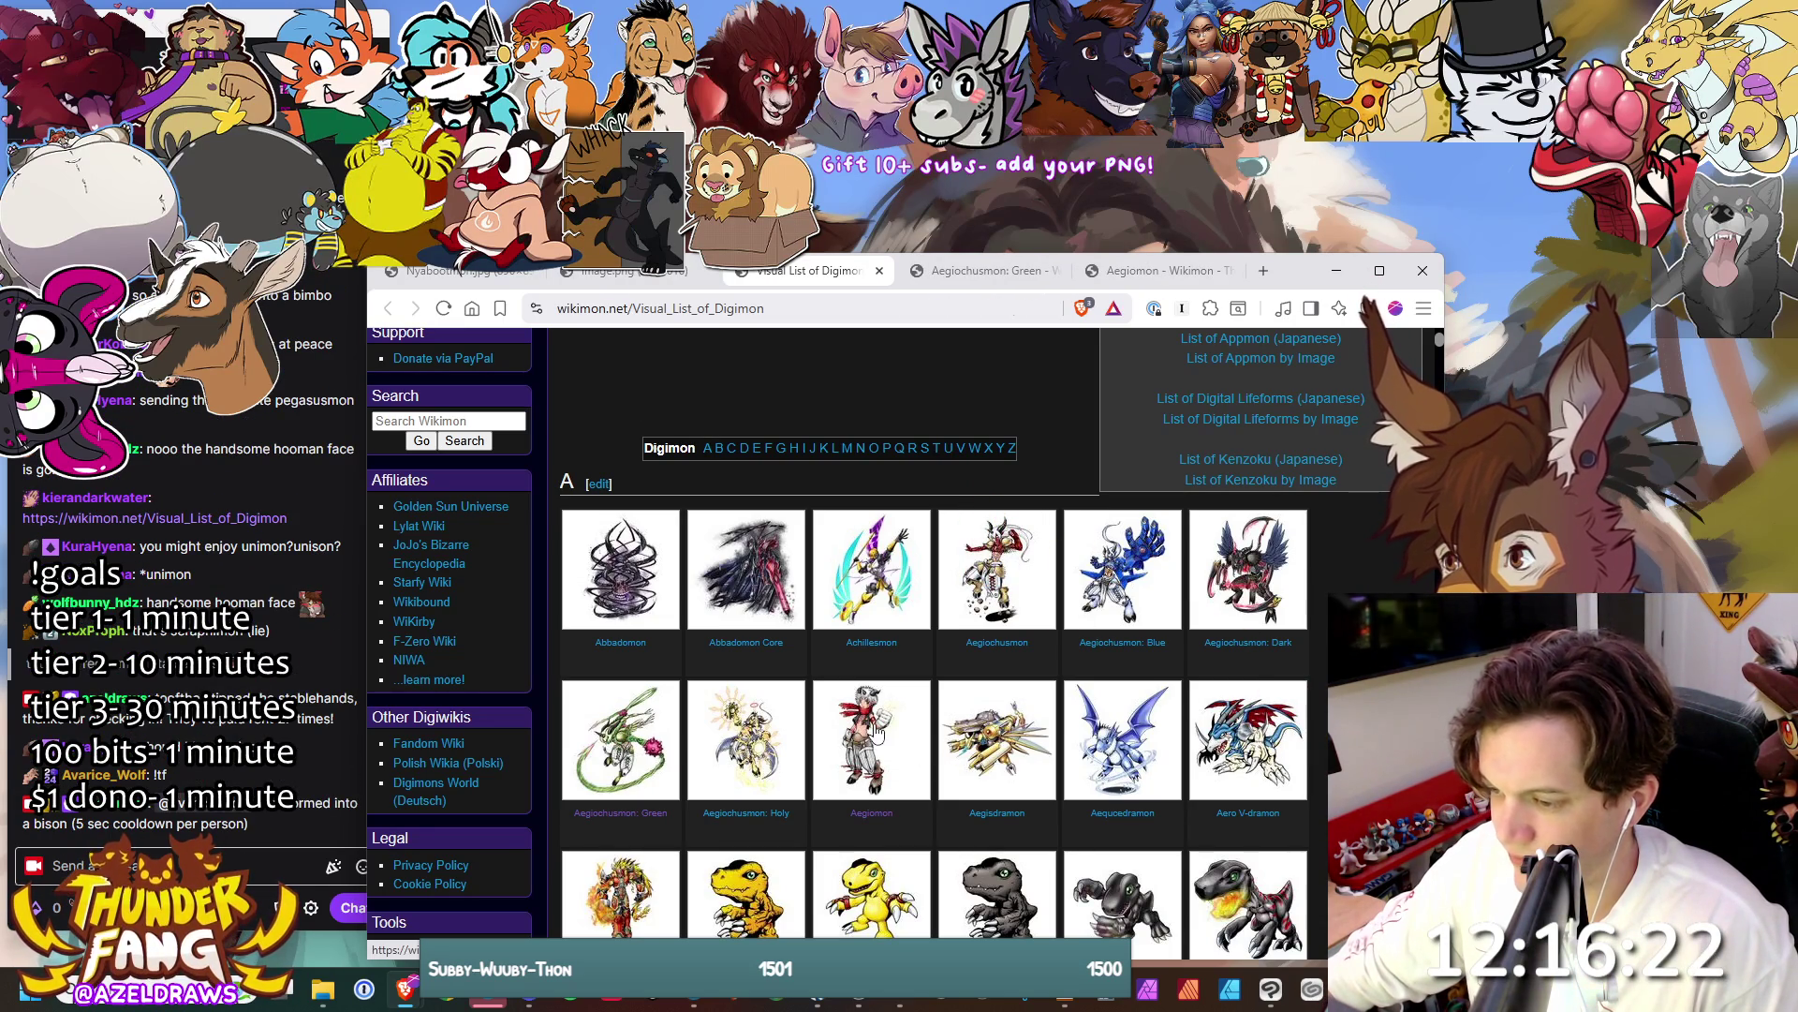
pyautogui.middleClick(755, 727)
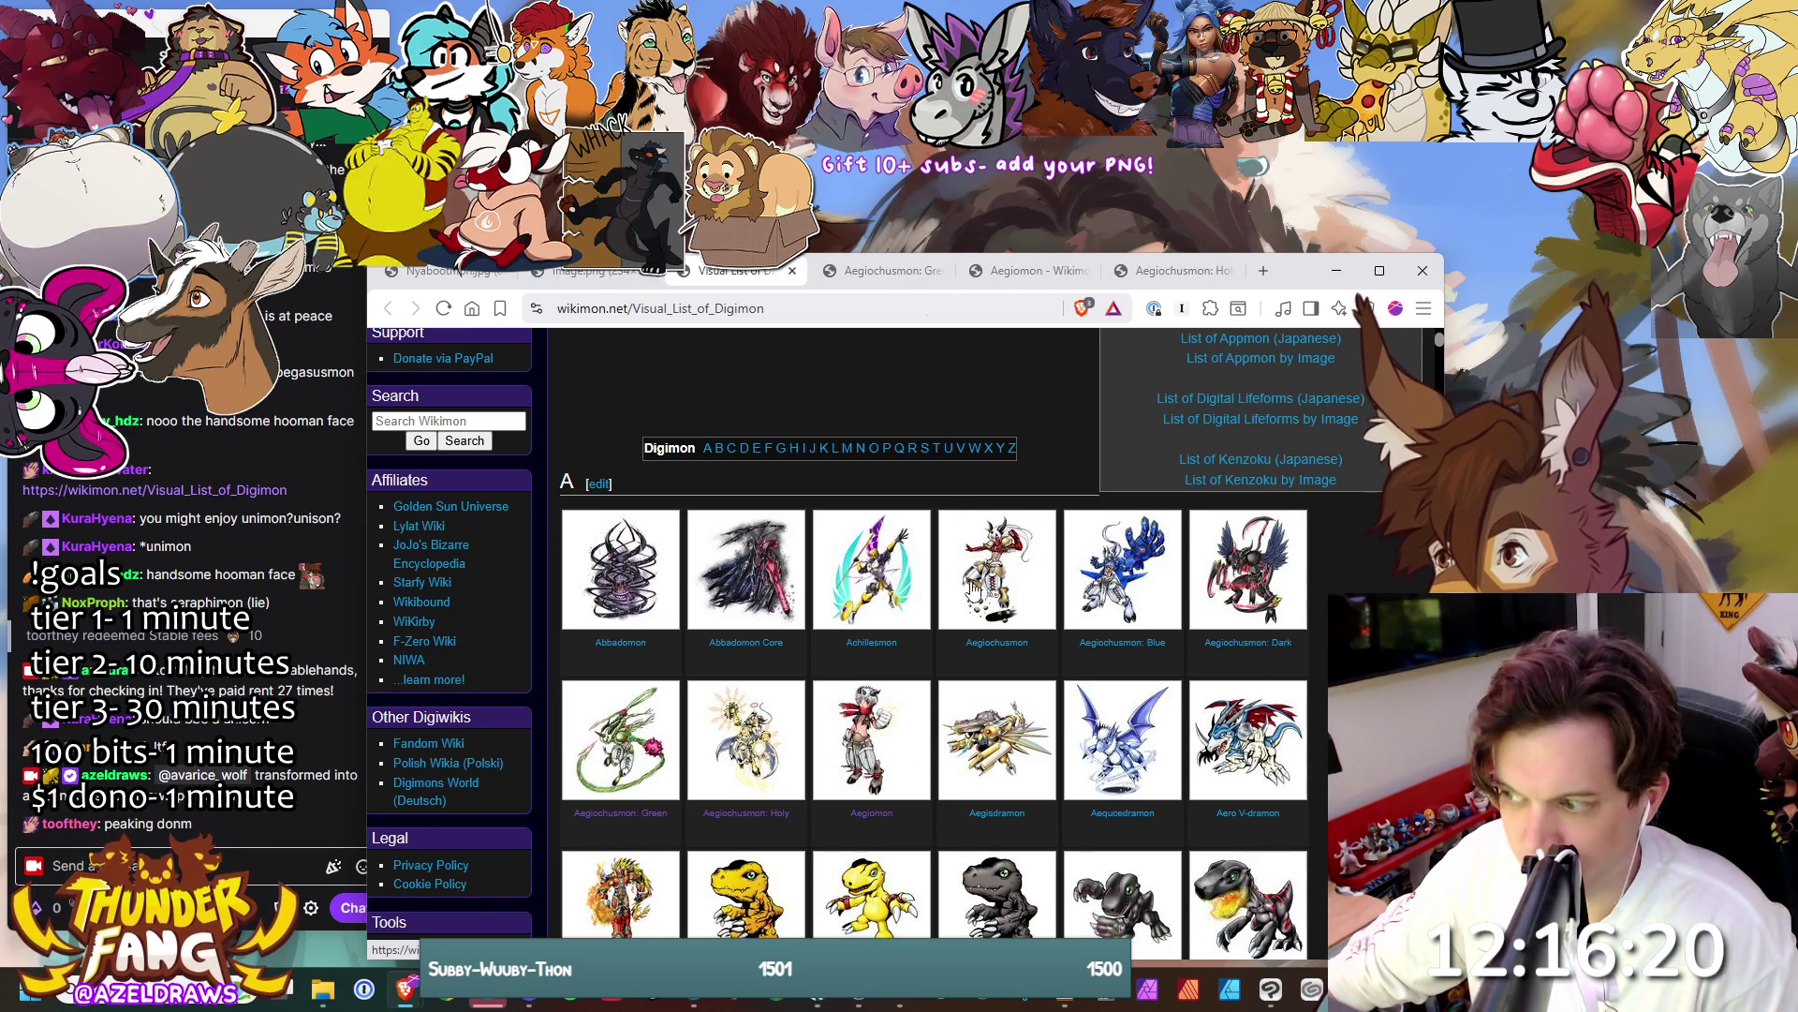
pyautogui.middleClick(1009, 562)
pyautogui.middleClick(1246, 581)
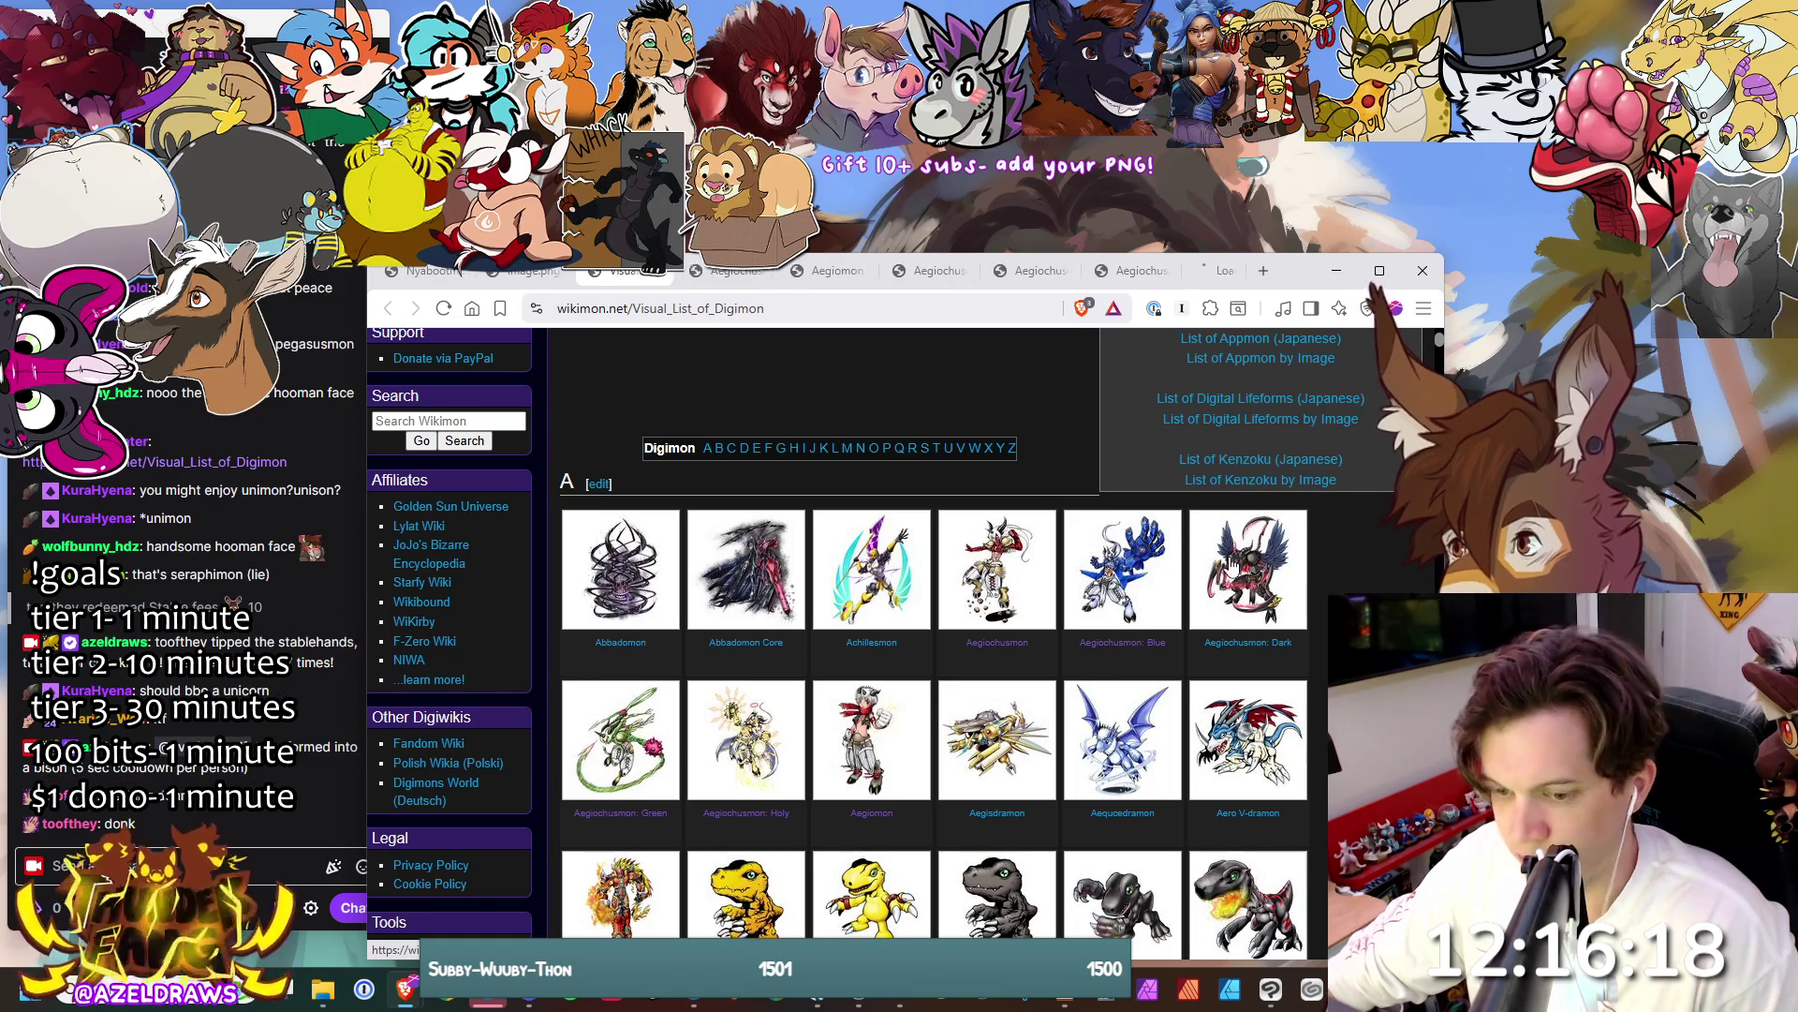
pyautogui.middleClick(1161, 626)
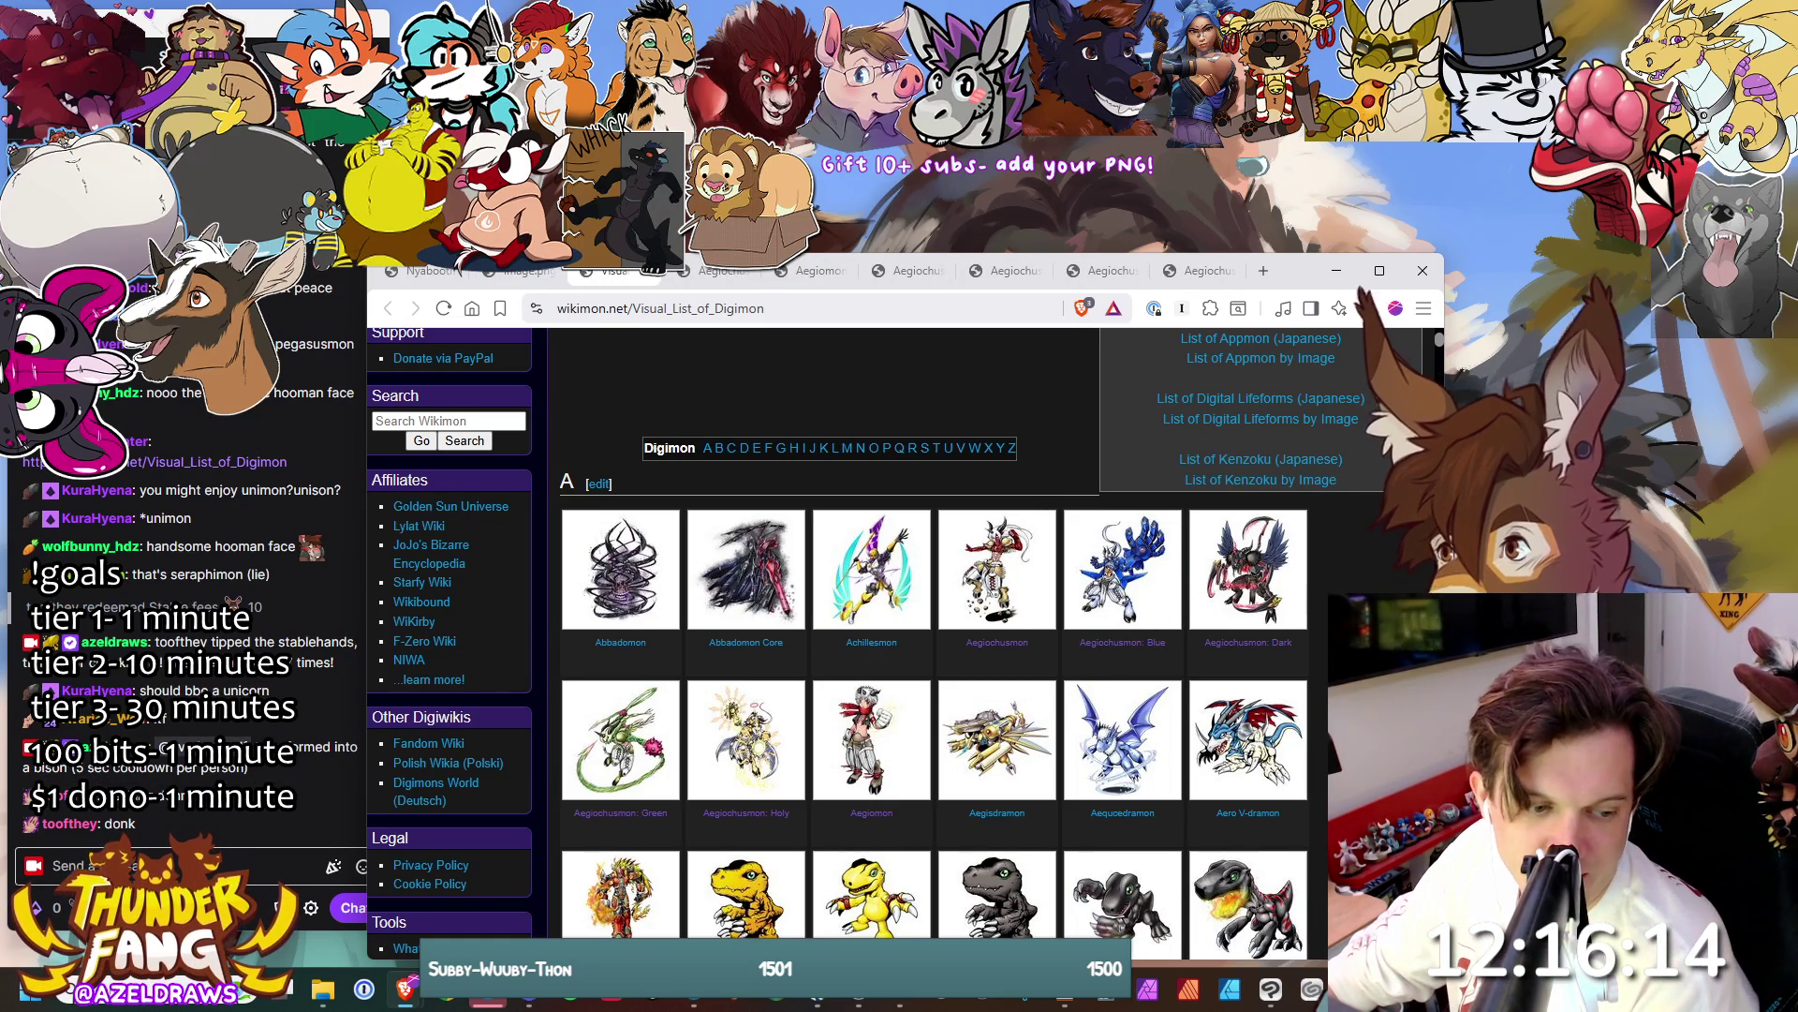
pyautogui.hotkey('alt', 'Tab')
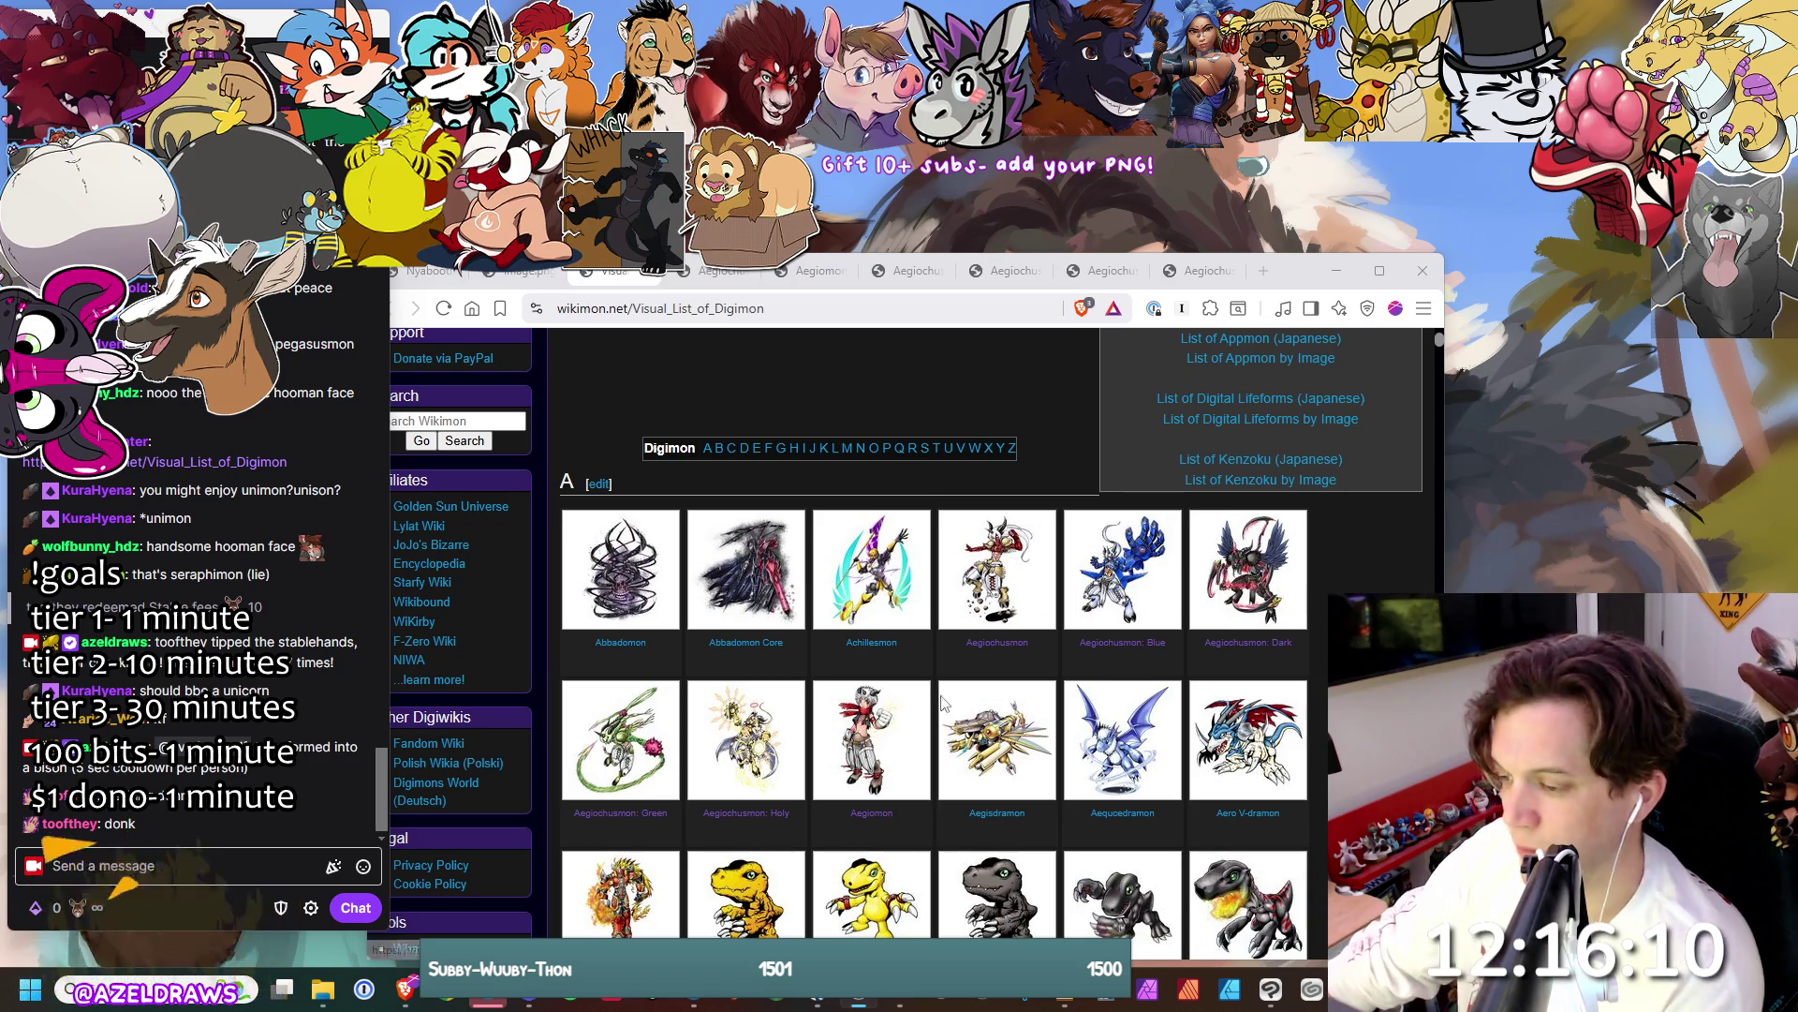
# - Open Agumon -Yuki no Kizuna- and Agnimon in background tabs, then scroll further down
pyautogui.scroll(-3, 932, 589)
pyautogui.scroll(-2, 759, 464)
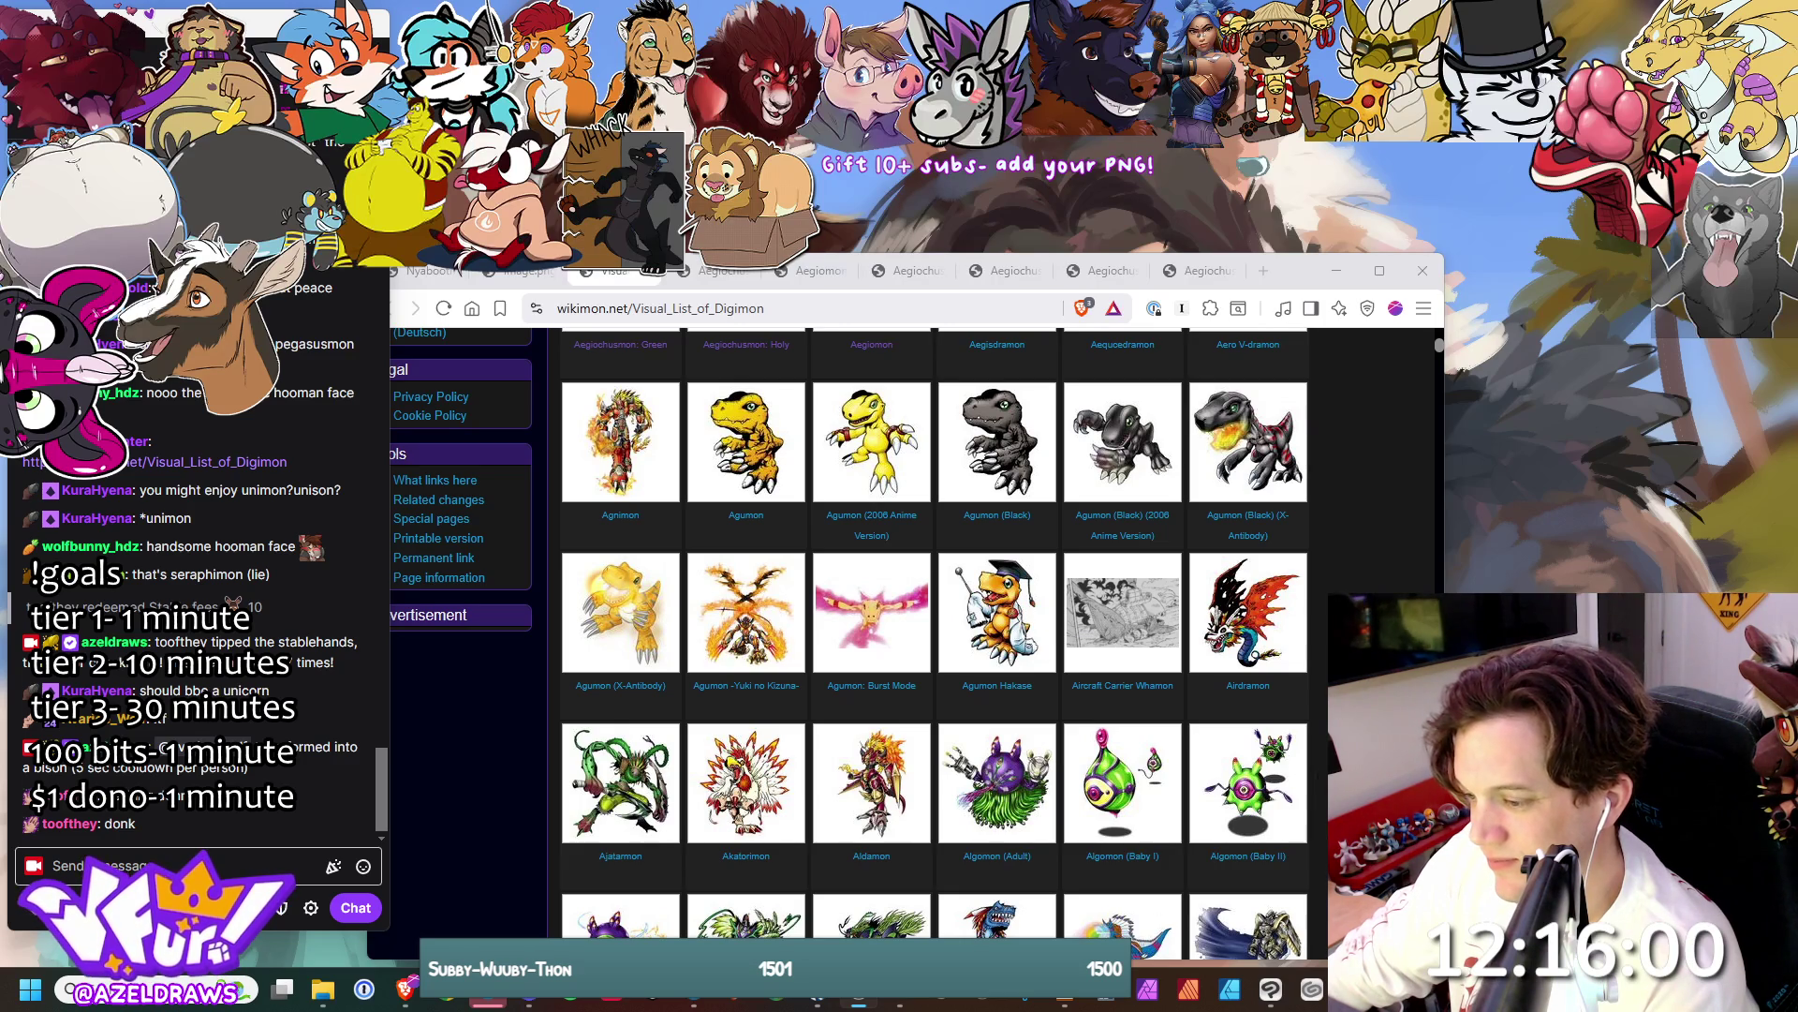
pyautogui.middleClick(740, 623)
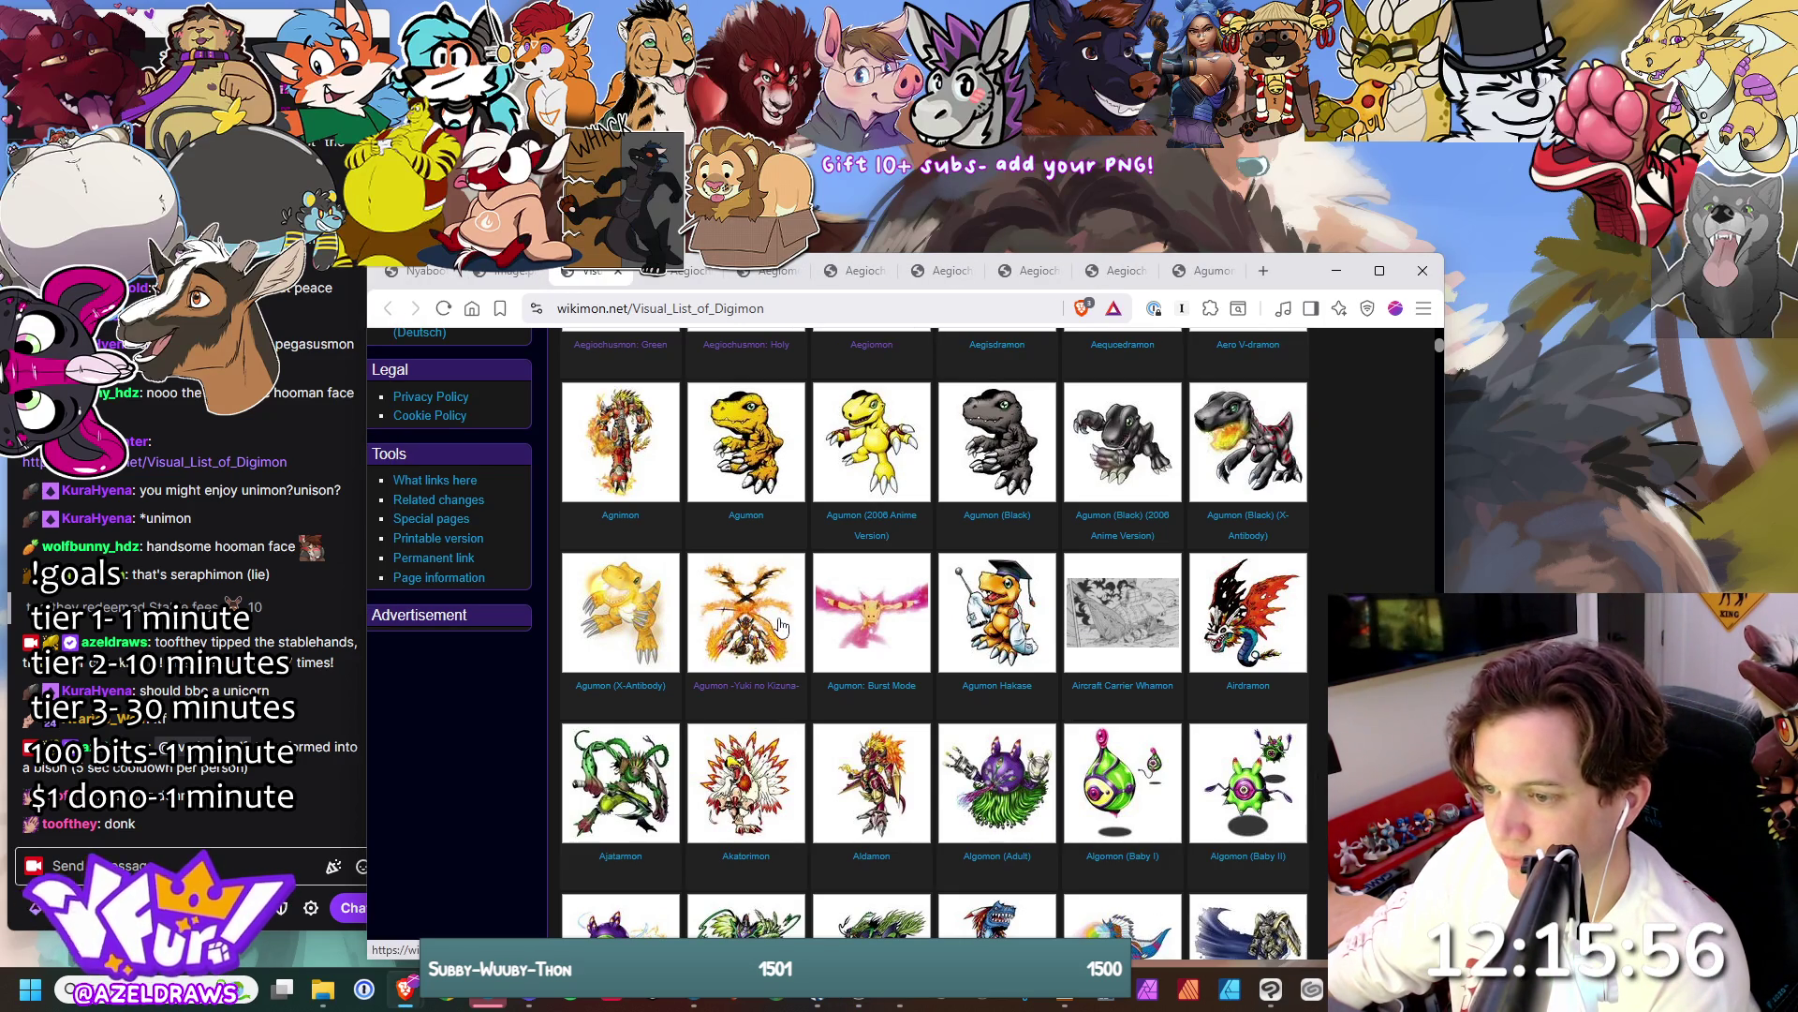
pyautogui.middleClick(643, 435)
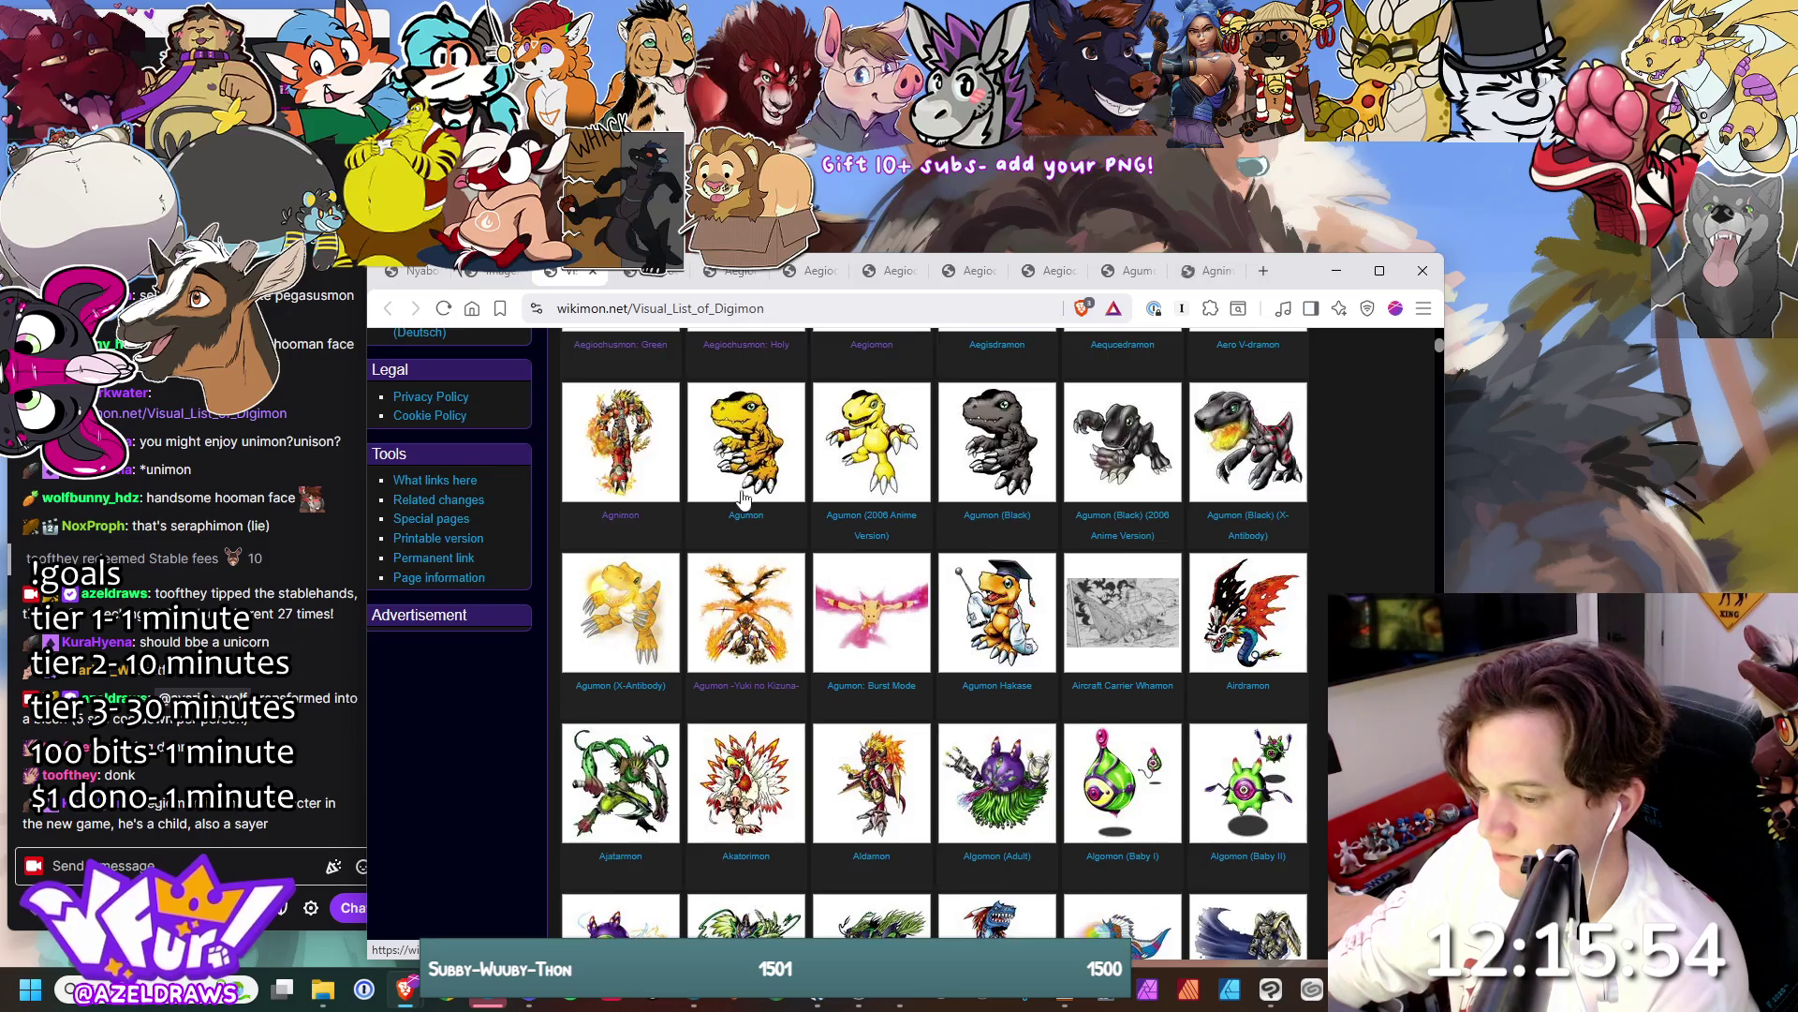
pyautogui.scroll(-4, 799, 506)
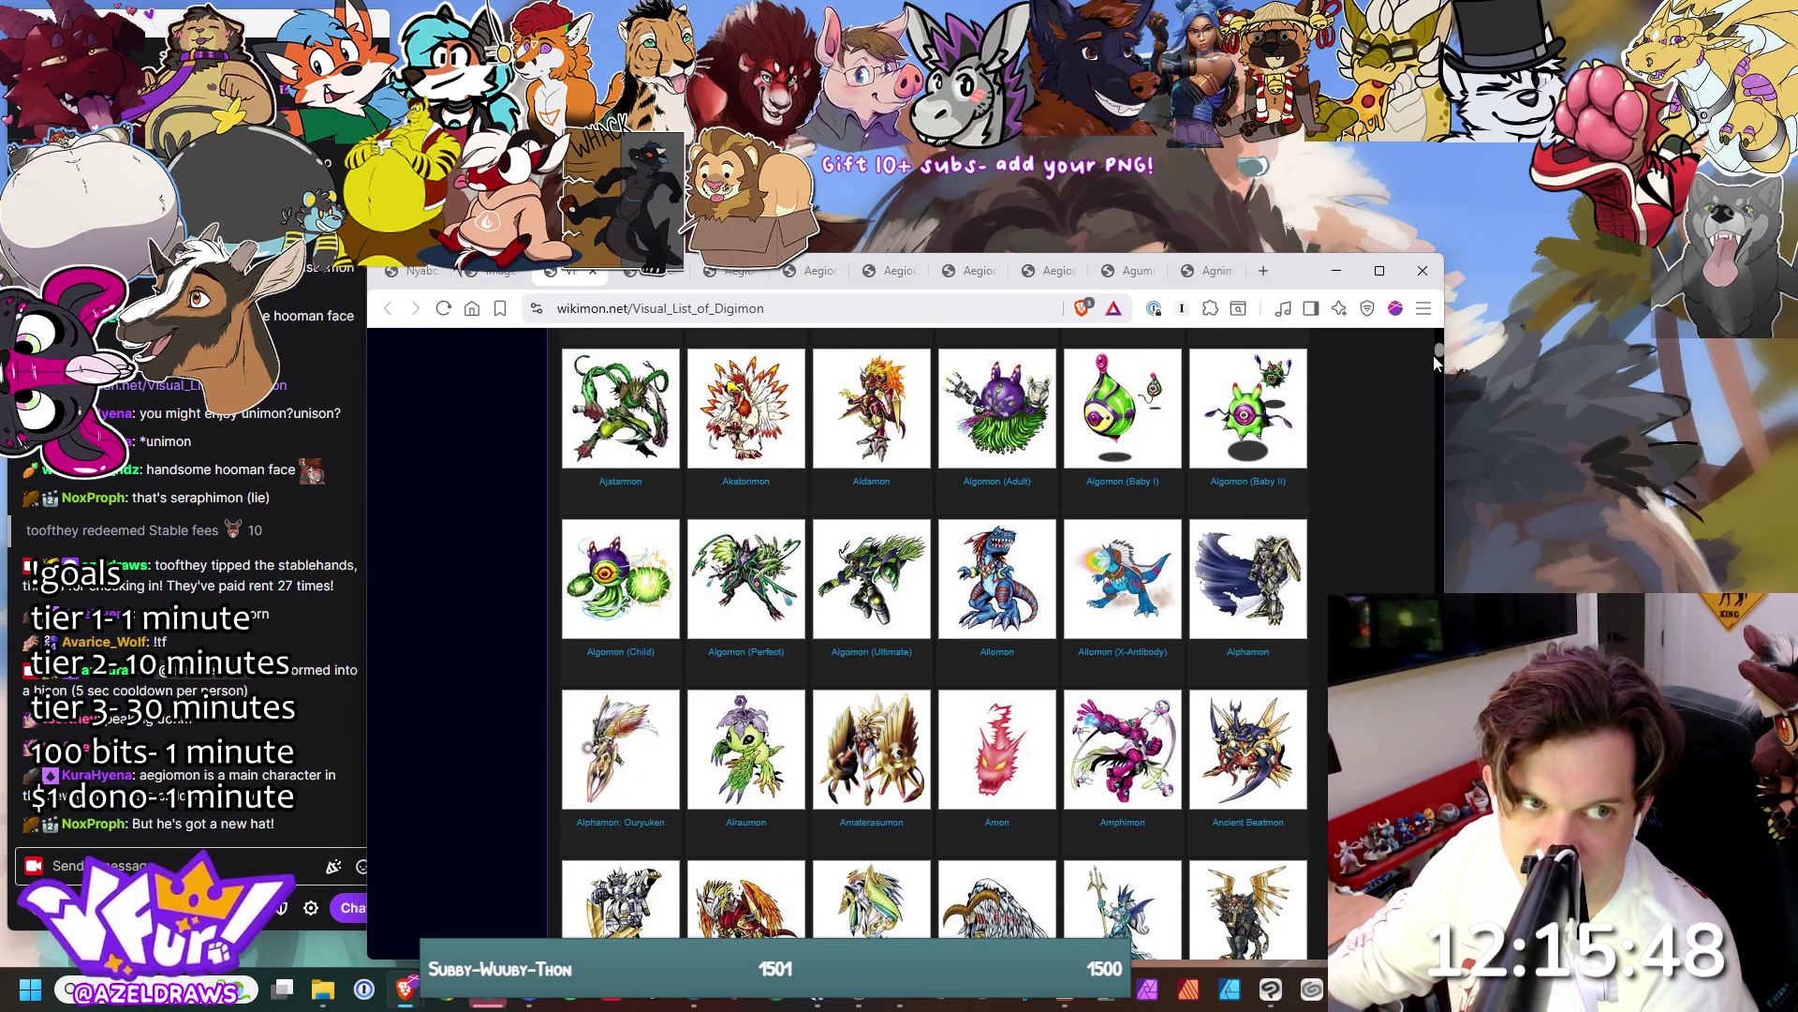
pyautogui.scroll(-8, 1439, 356)
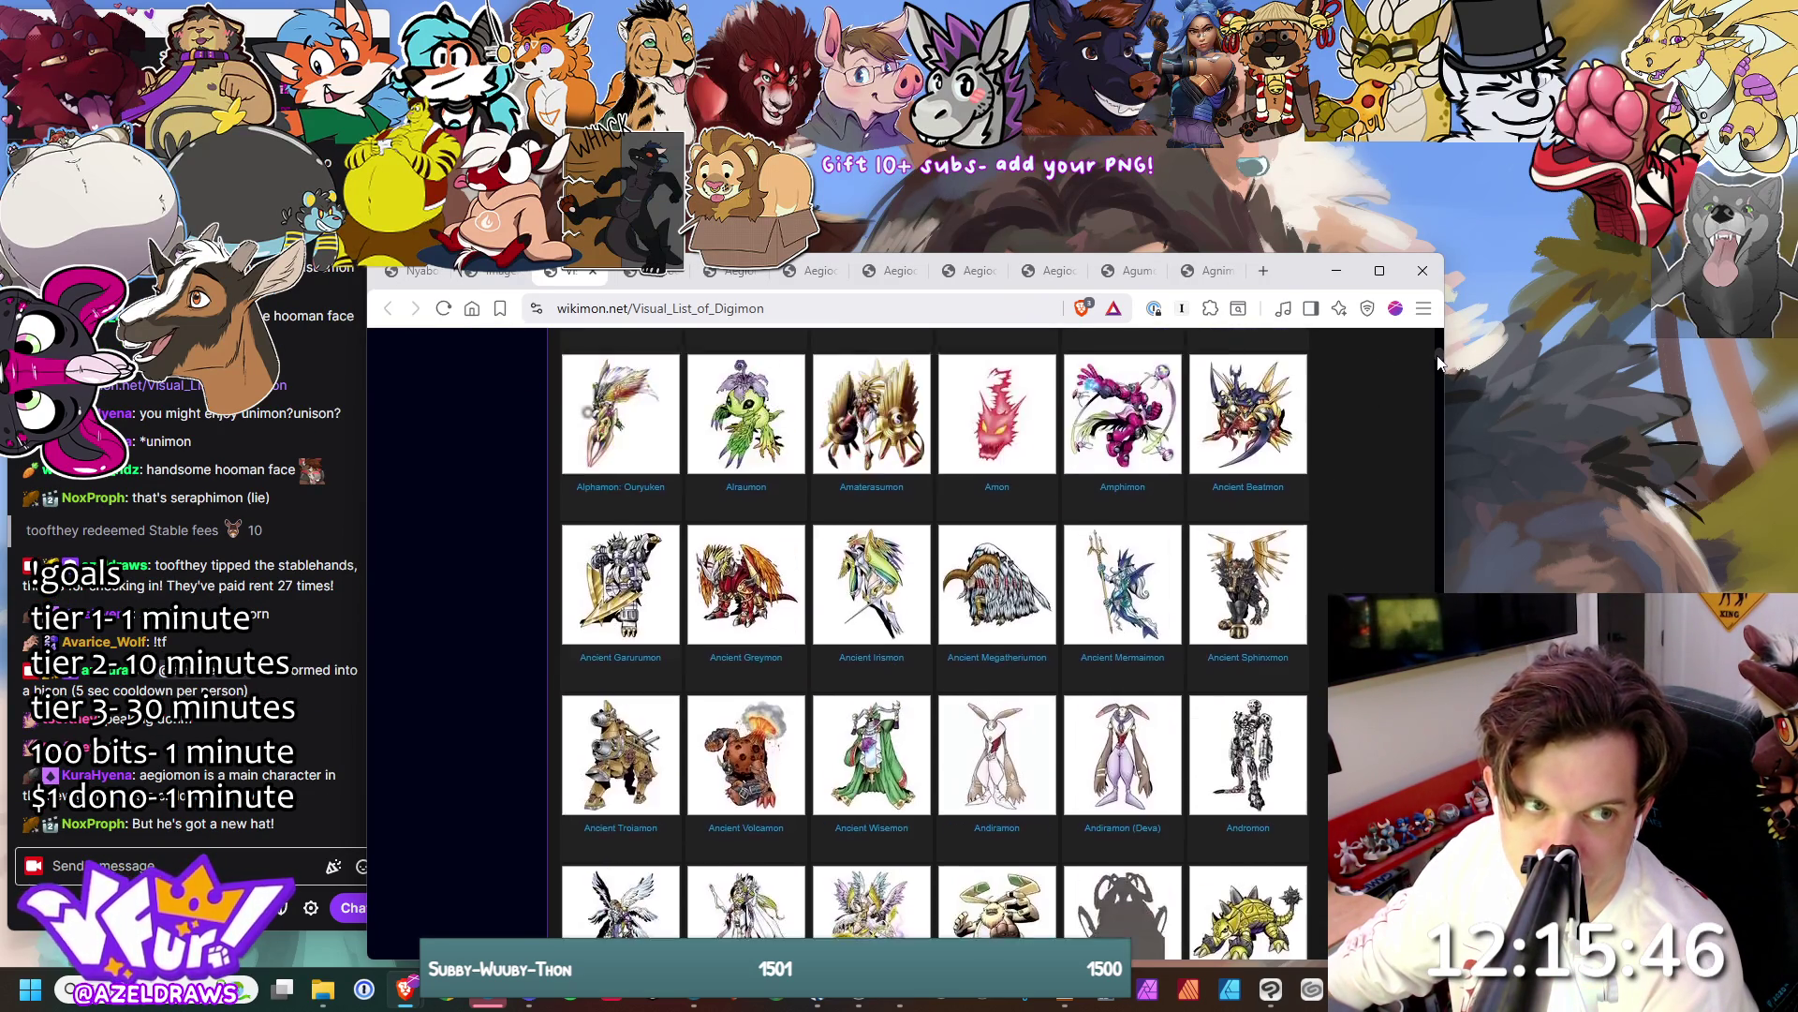